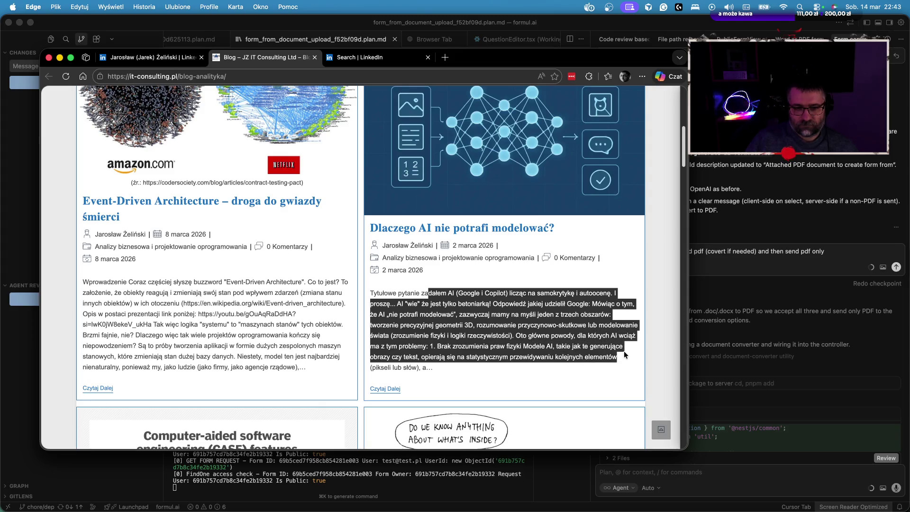
# Scroll the JZ IT Consulting blog list past the microservices and UI mock-up posts to the July 2025 entries.
pyautogui.click(484, 344)
pyautogui.scroll(-5, 484, 344)
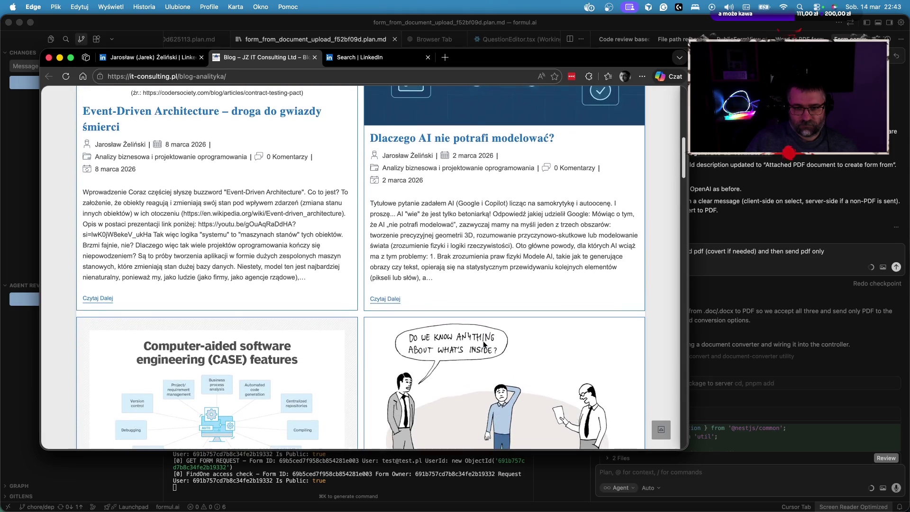
pyautogui.scroll(-6, 426, 192)
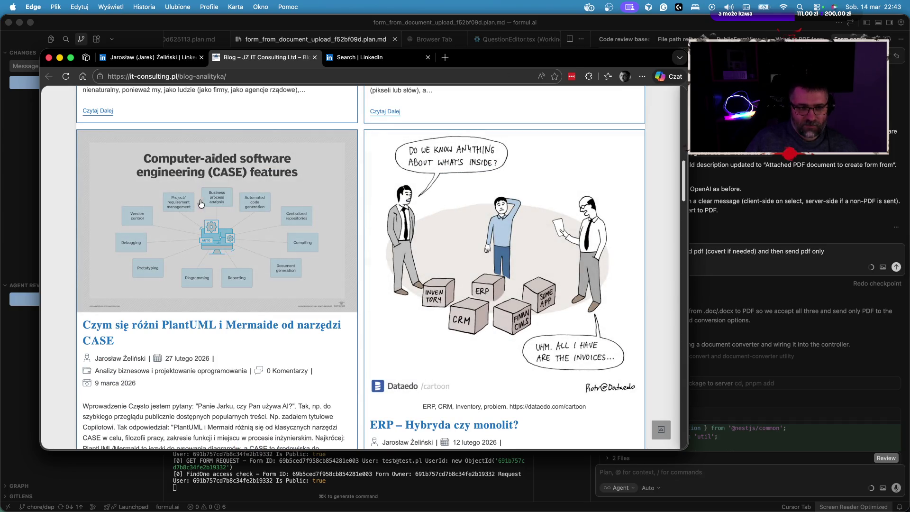
pyautogui.scroll(-2, 203, 221)
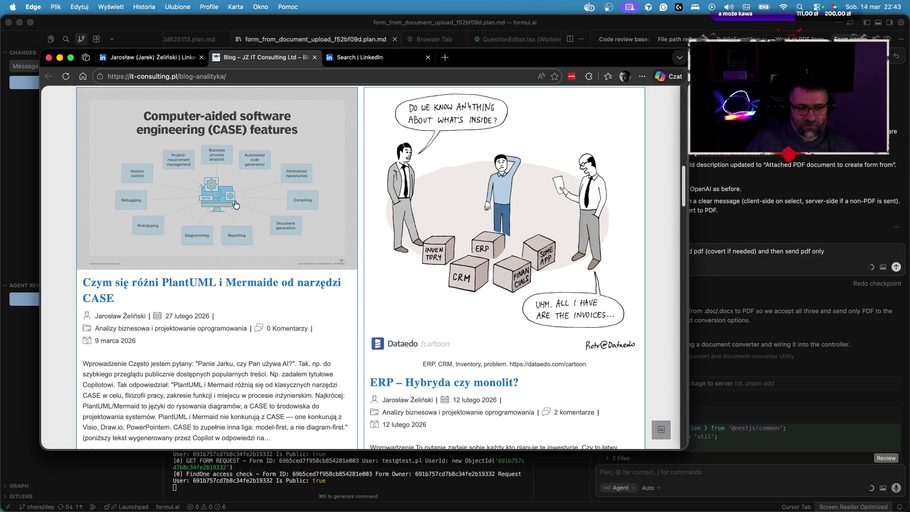
pyautogui.scroll(-5, 268, 335)
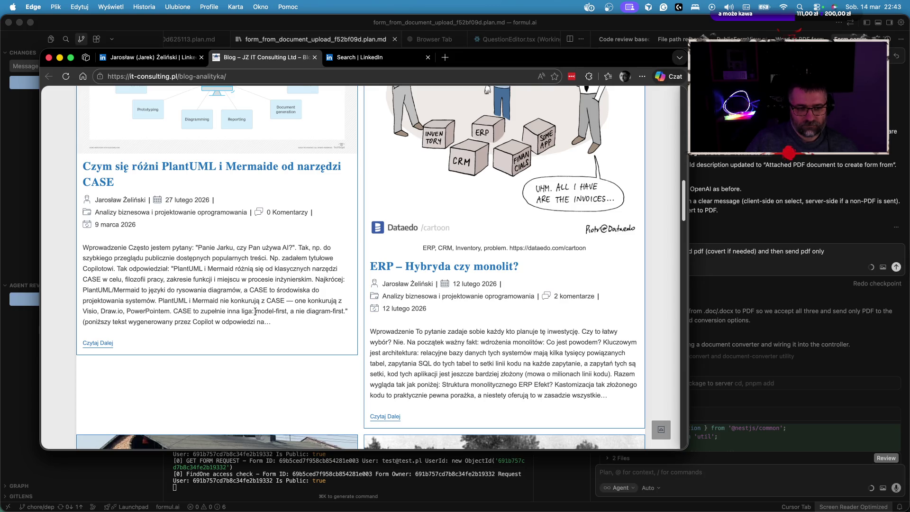
pyautogui.scroll(-2, 268, 281)
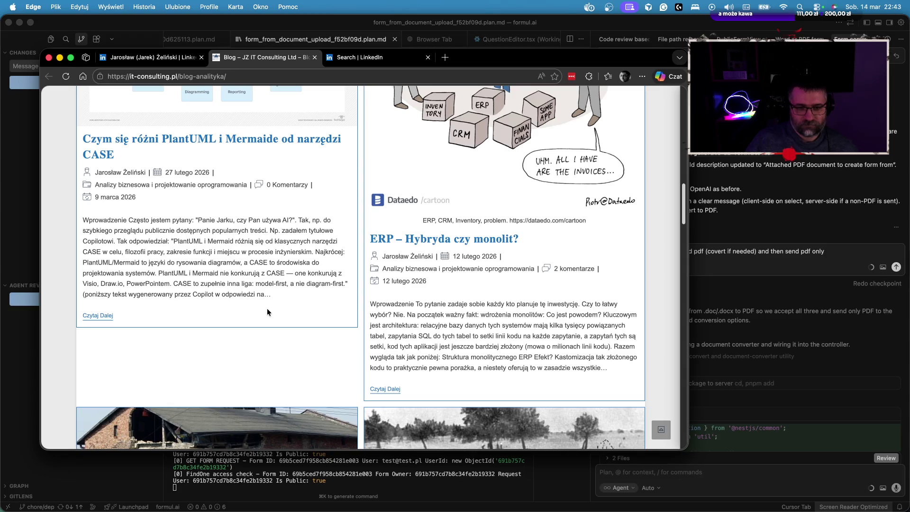
pyautogui.scroll(1, 268, 311)
pyautogui.scroll(-7, 270, 307)
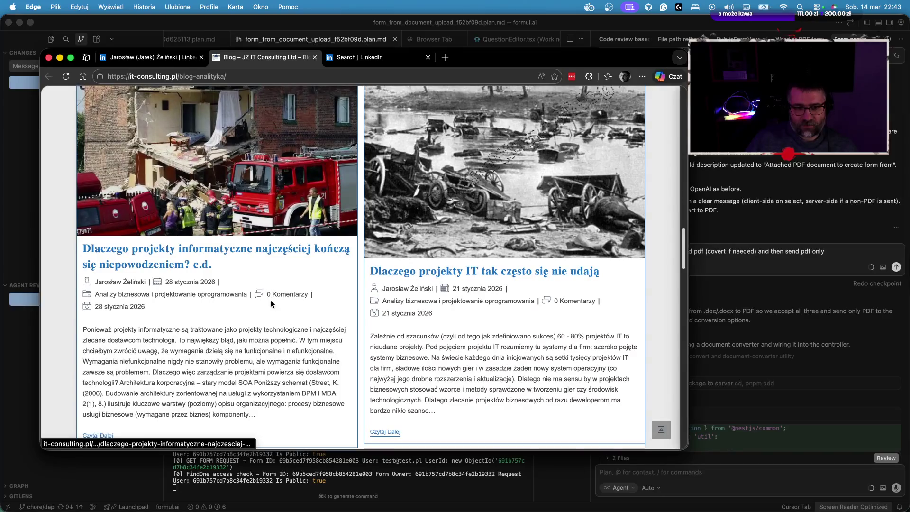
pyautogui.scroll(-6, 274, 307)
pyautogui.scroll(-7, 276, 310)
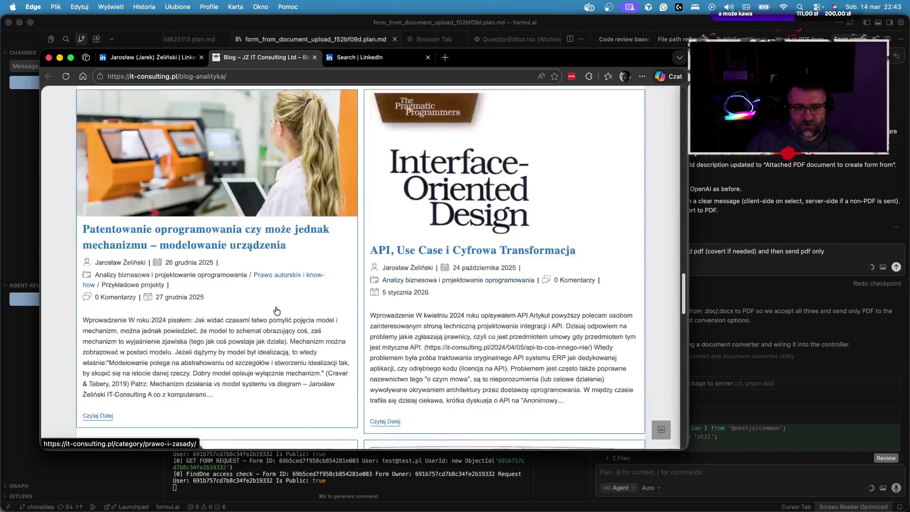
pyautogui.scroll(1, 276, 308)
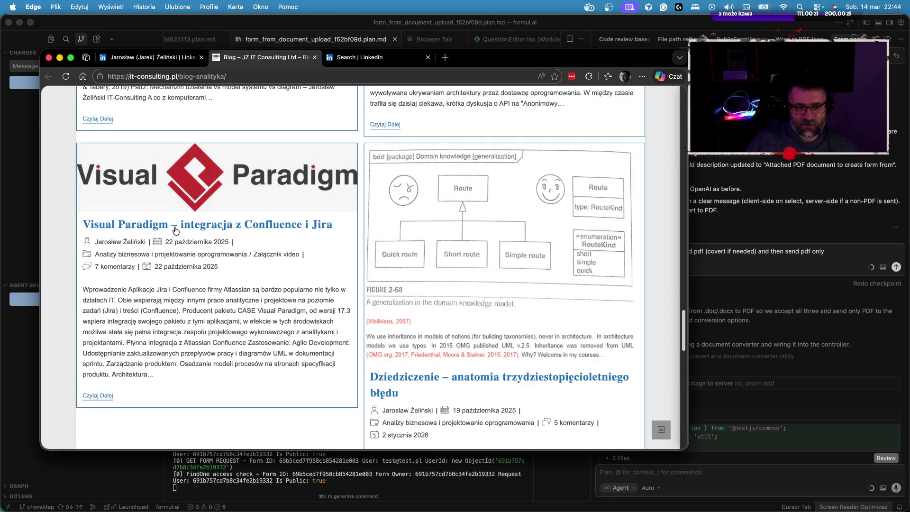
pyautogui.scroll(-4, 213, 190)
pyautogui.scroll(-5, 458, 251)
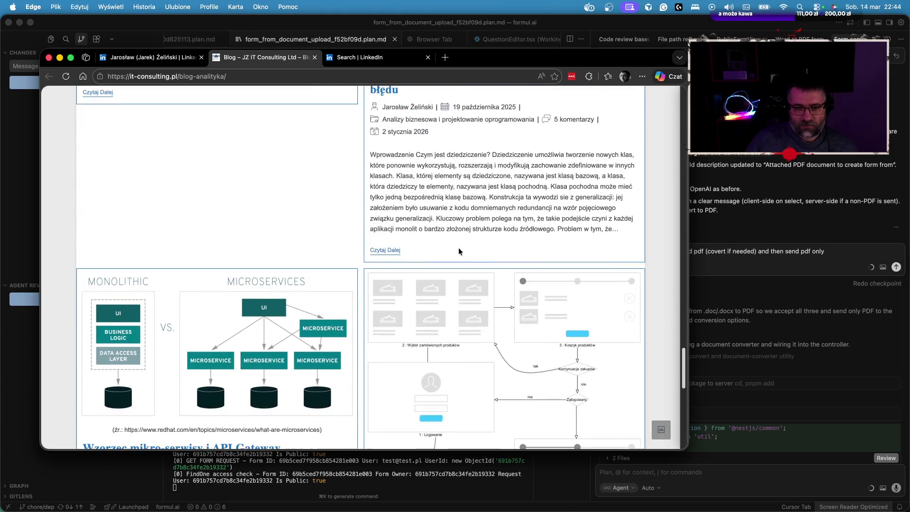
pyautogui.scroll(-3, 464, 257)
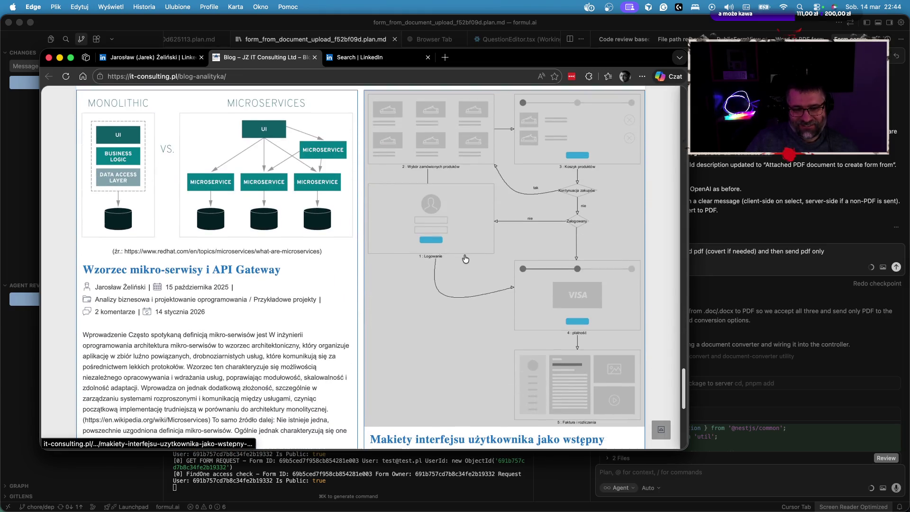
pyautogui.scroll(-3, 475, 263)
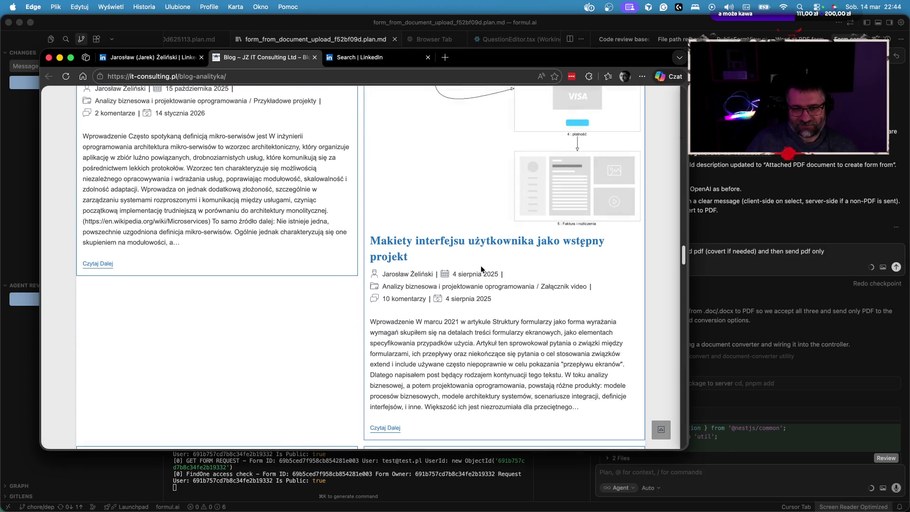
pyautogui.scroll(4, 481, 269)
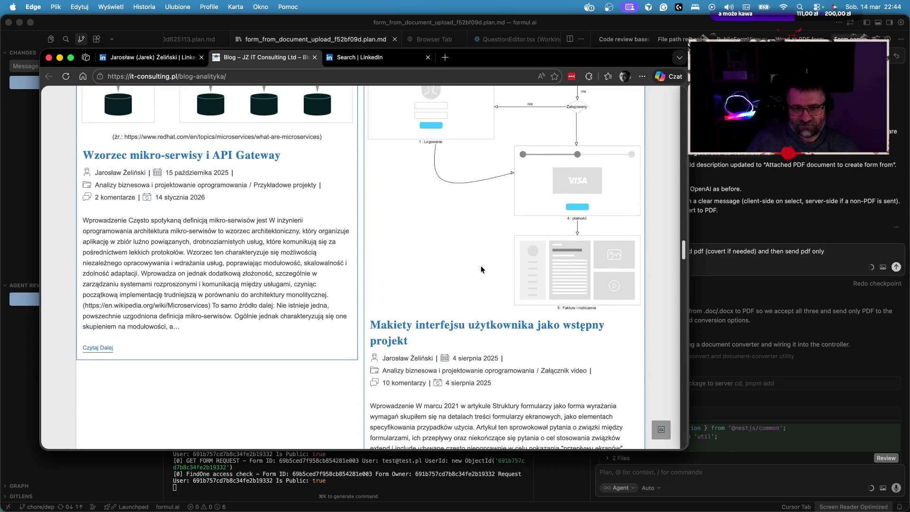
pyautogui.scroll(2, 482, 270)
pyautogui.scroll(-3, 482, 270)
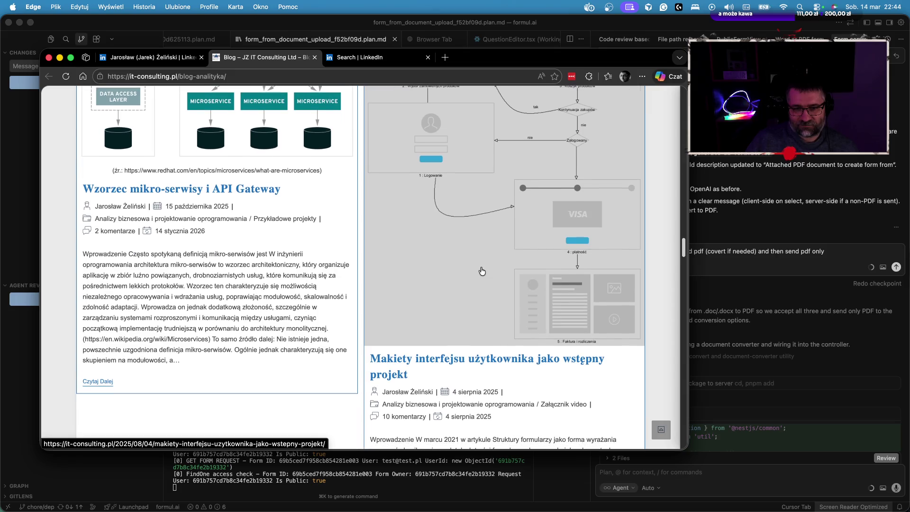
pyautogui.scroll(-4, 482, 271)
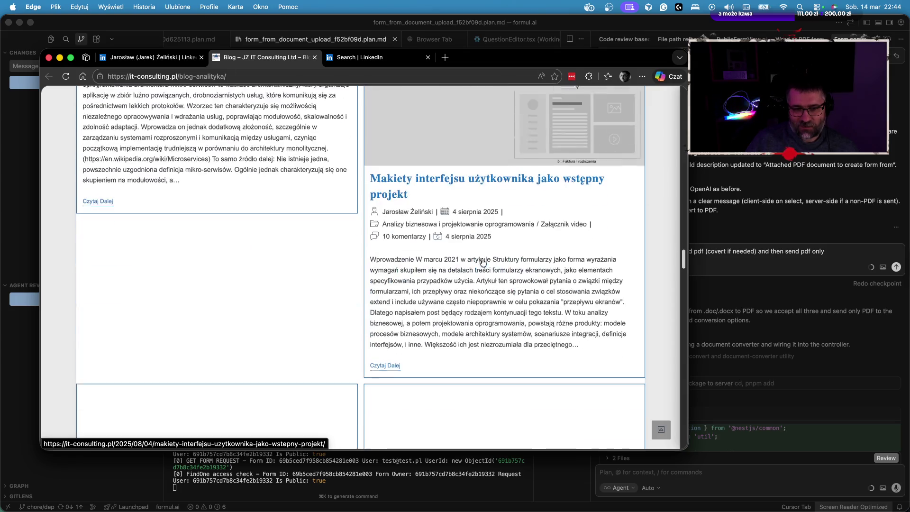
pyautogui.scroll(-7, 482, 261)
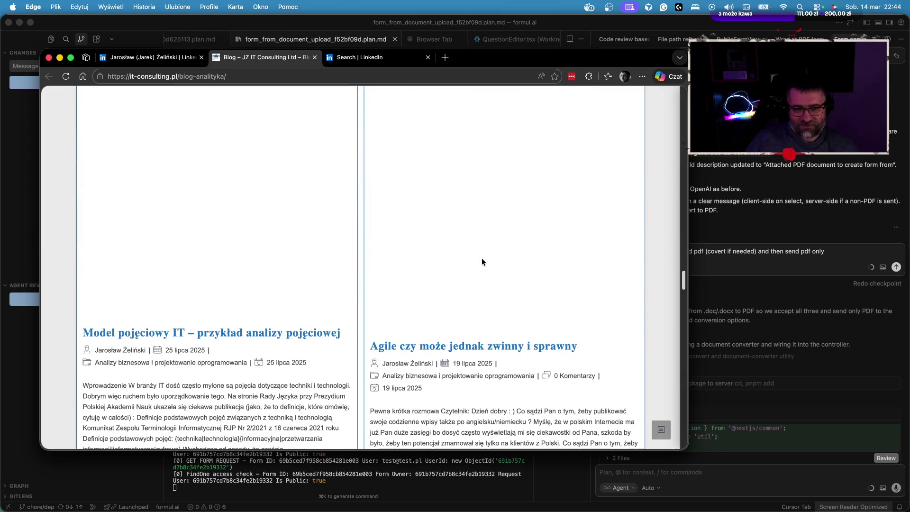
pyautogui.scroll(7, 482, 261)
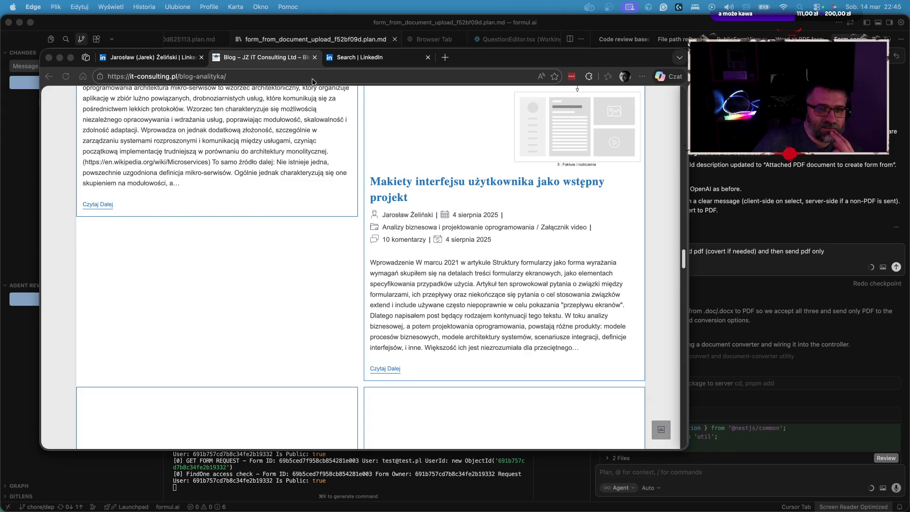
# Close the blog tab and go from the profile page to the LinkedIn home feed.
pyautogui.click(314, 57)
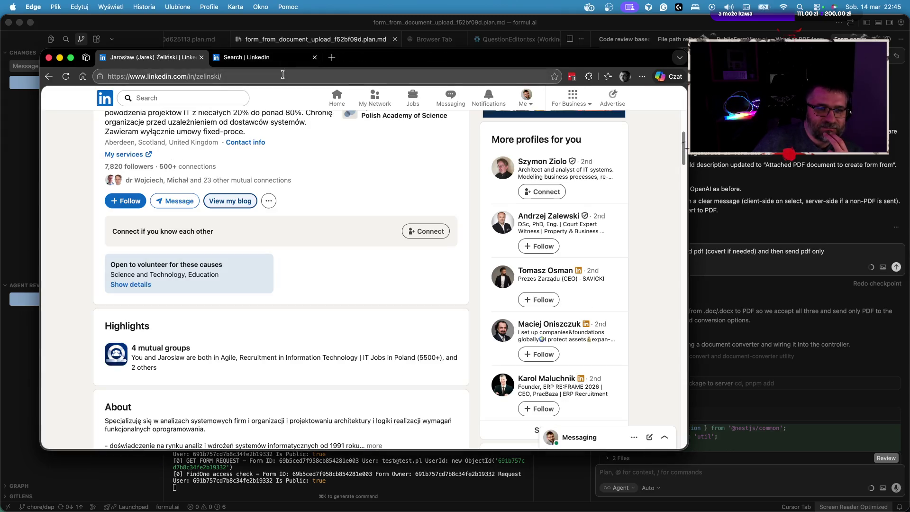
pyautogui.scroll(5, 143, 151)
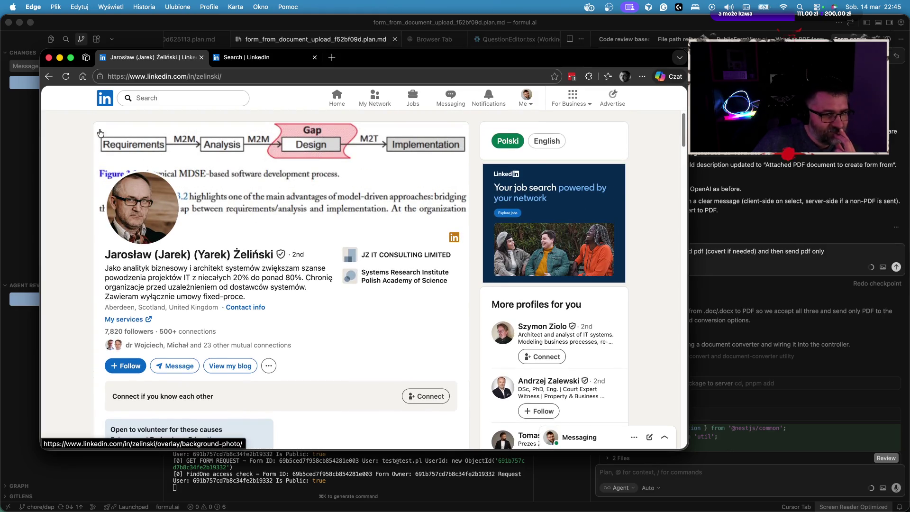
pyautogui.click(101, 100)
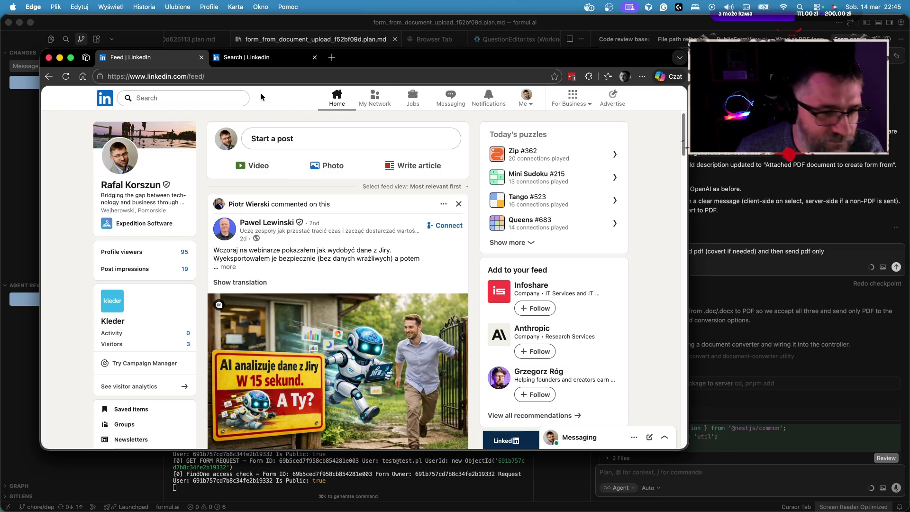
# Scroll down the LinkedIn feed to a webinar video post.
pyautogui.scroll(-3, 279, 213)
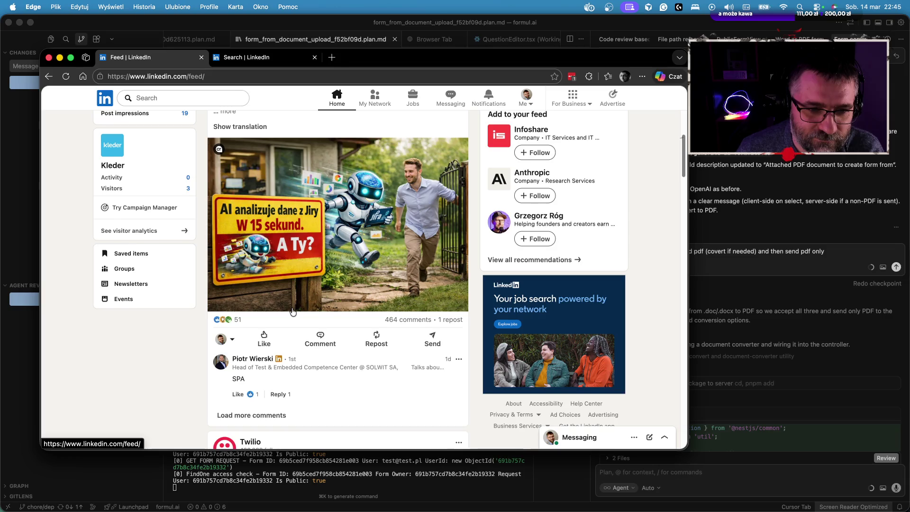
pyautogui.scroll(-1, 292, 296)
pyautogui.scroll(2, 292, 313)
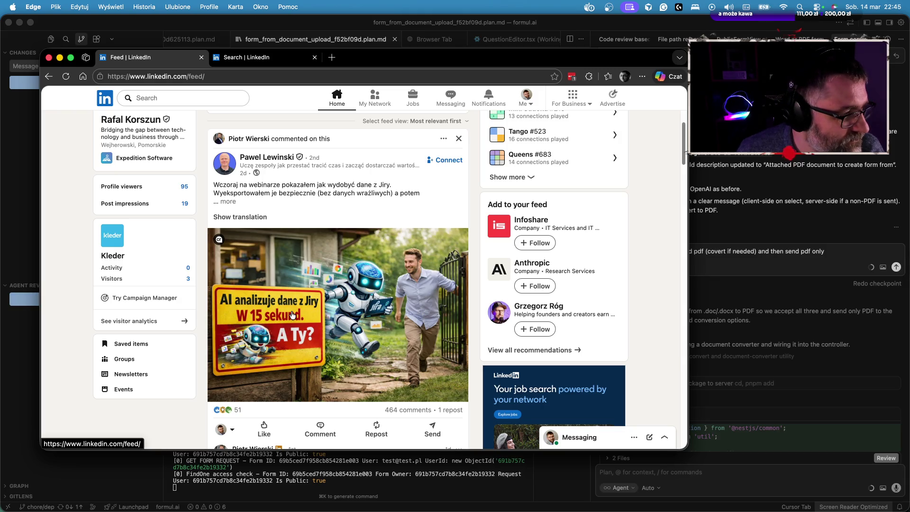
pyautogui.scroll(-1, 292, 315)
pyautogui.scroll(-1, 293, 315)
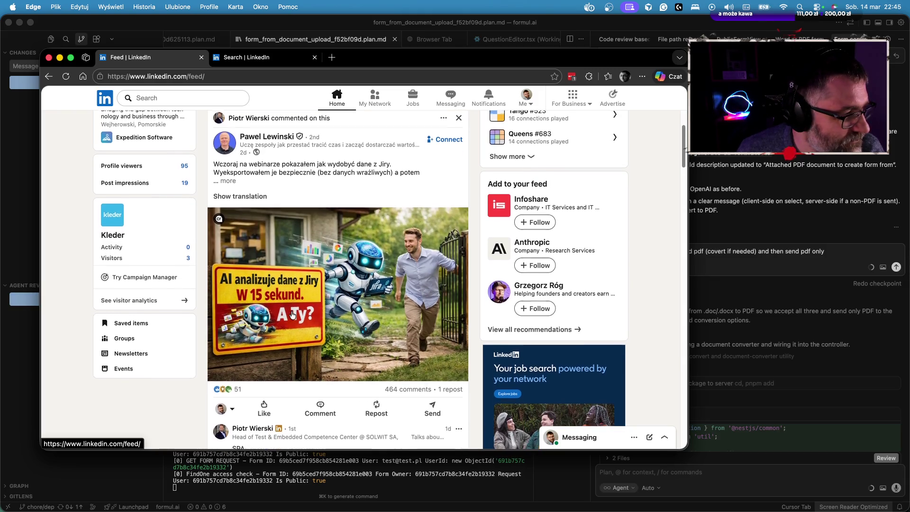
pyautogui.scroll(-1, 292, 314)
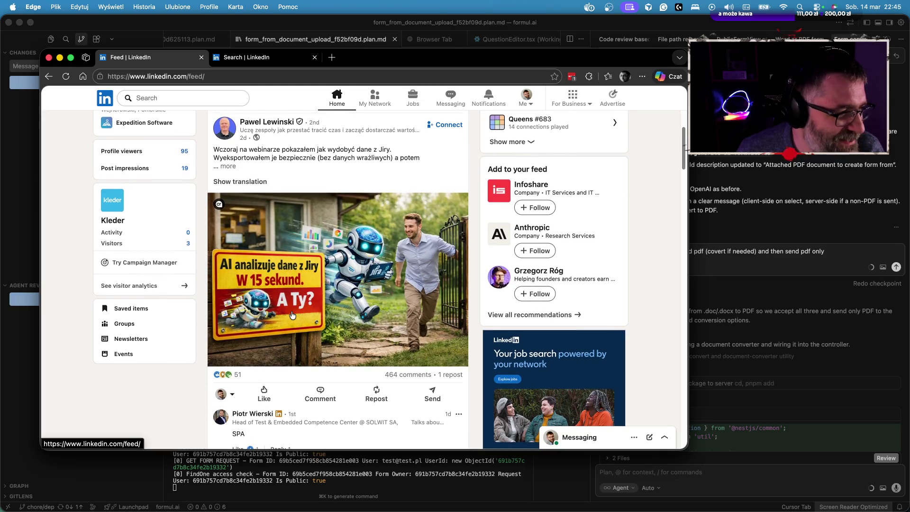
pyautogui.scroll(-2, 292, 315)
pyautogui.scroll(-5, 288, 283)
pyautogui.scroll(-10, 289, 283)
pyautogui.scroll(-5, 288, 283)
pyautogui.scroll(-12, 289, 283)
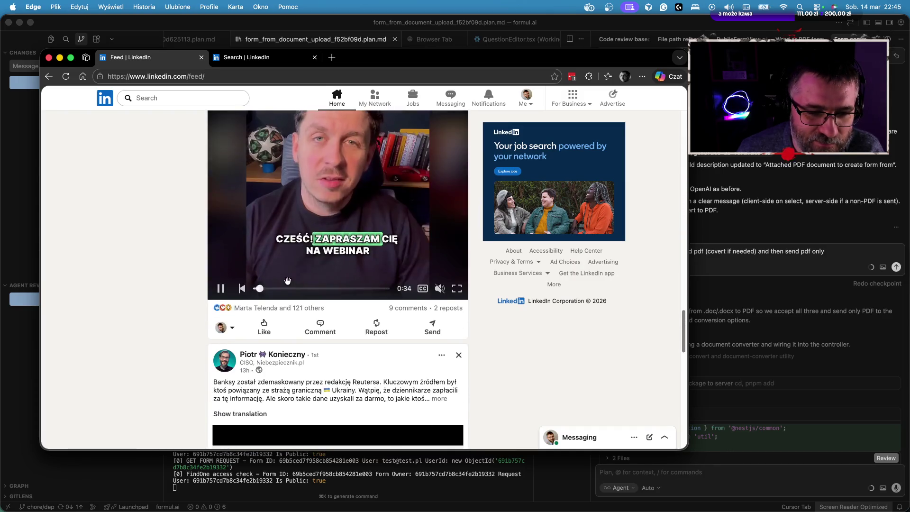
pyautogui.scroll(-5, 287, 281)
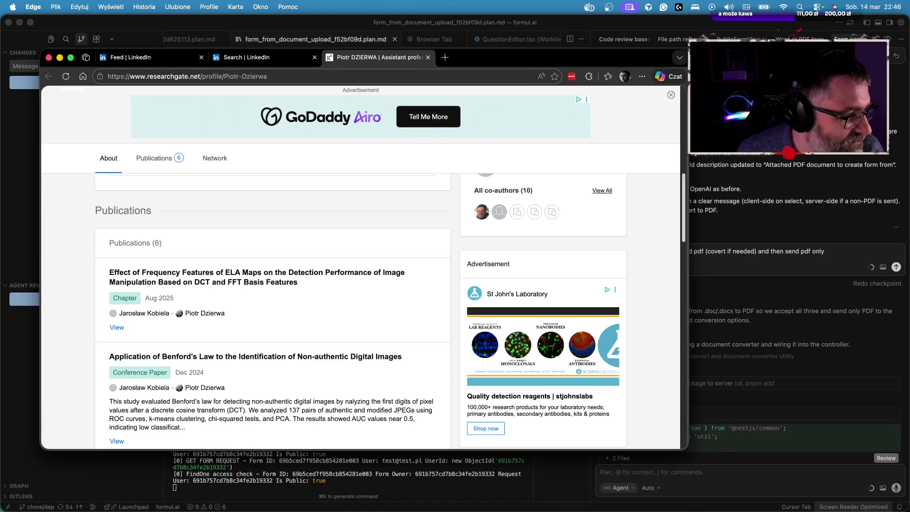
# Review the ResearchGate profile's Publications and Network sections, then return to the profile's top.
pyautogui.scroll(-1, 272, 274)
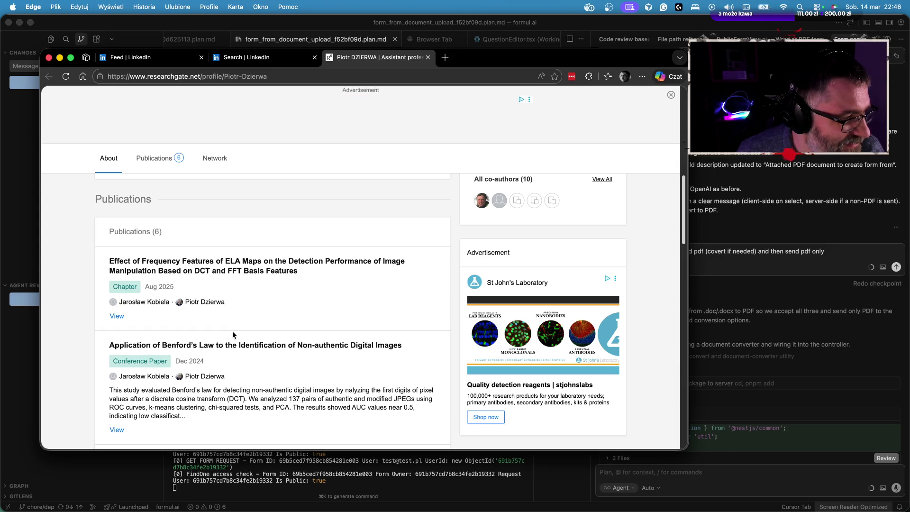
pyautogui.scroll(-1, 297, 315)
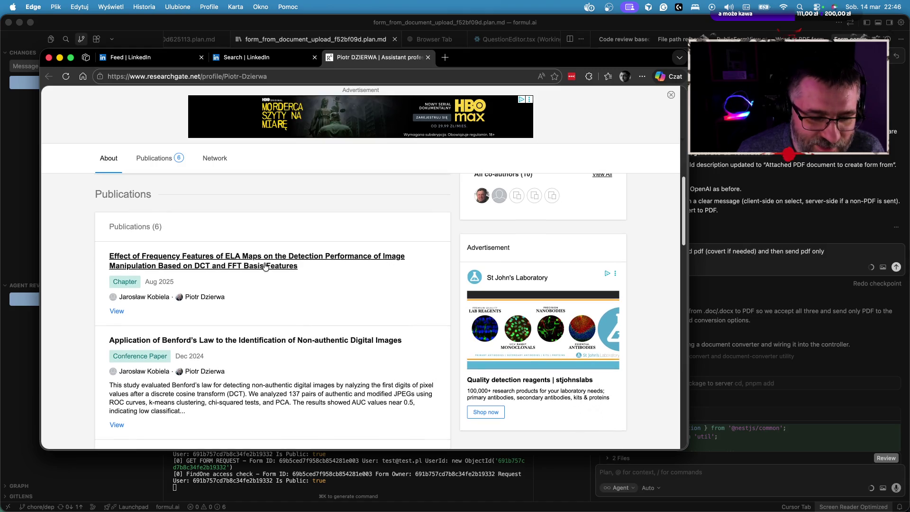
pyautogui.scroll(-3, 218, 307)
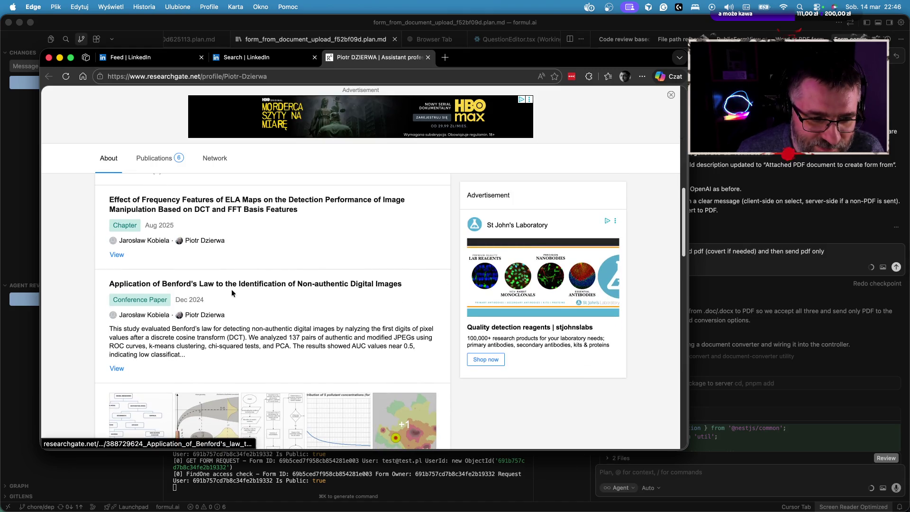
pyautogui.scroll(-3, 320, 302)
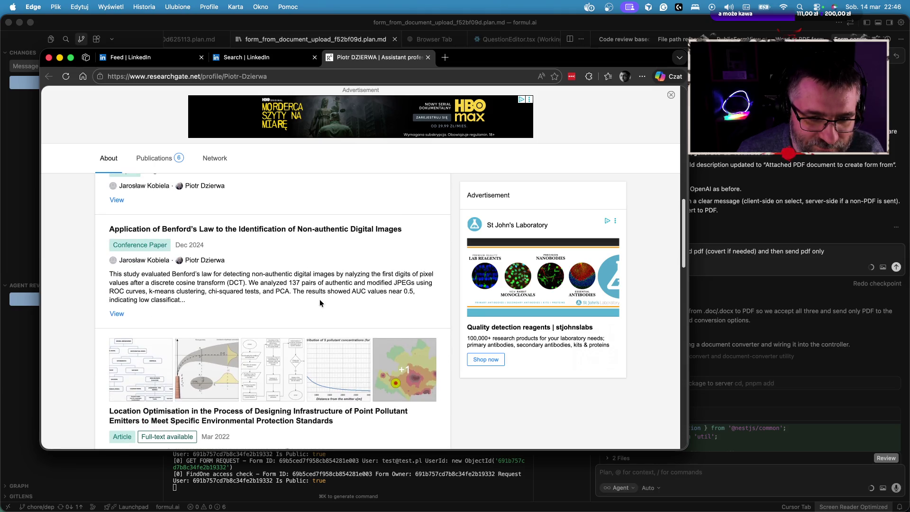
pyautogui.scroll(2, 243, 263)
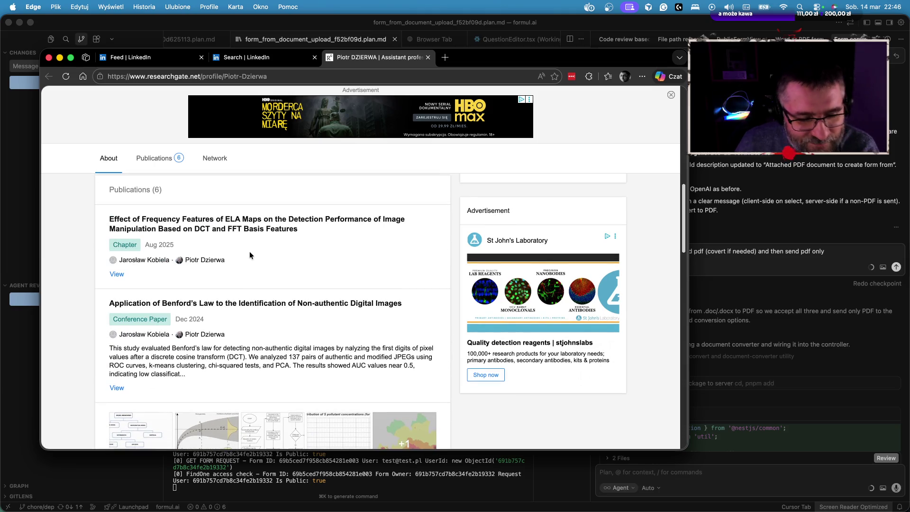
pyautogui.scroll(-1, 254, 281)
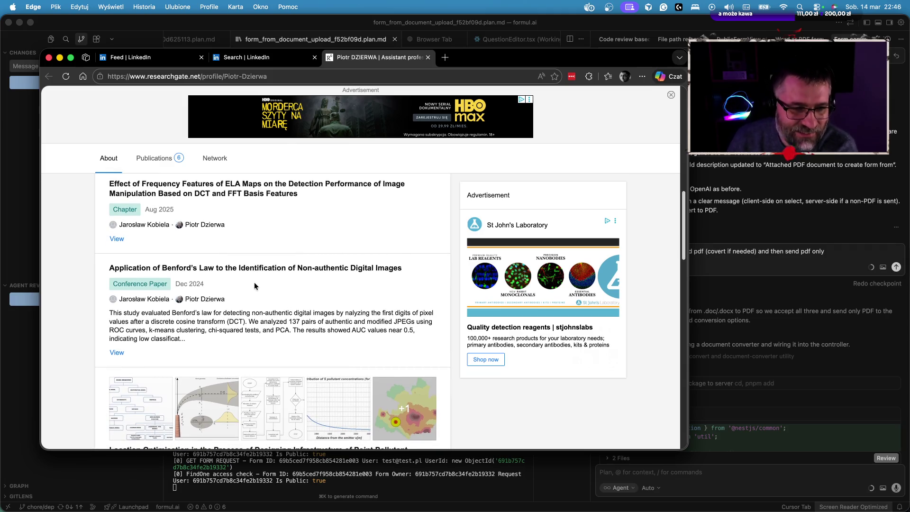
pyautogui.scroll(-5, 254, 283)
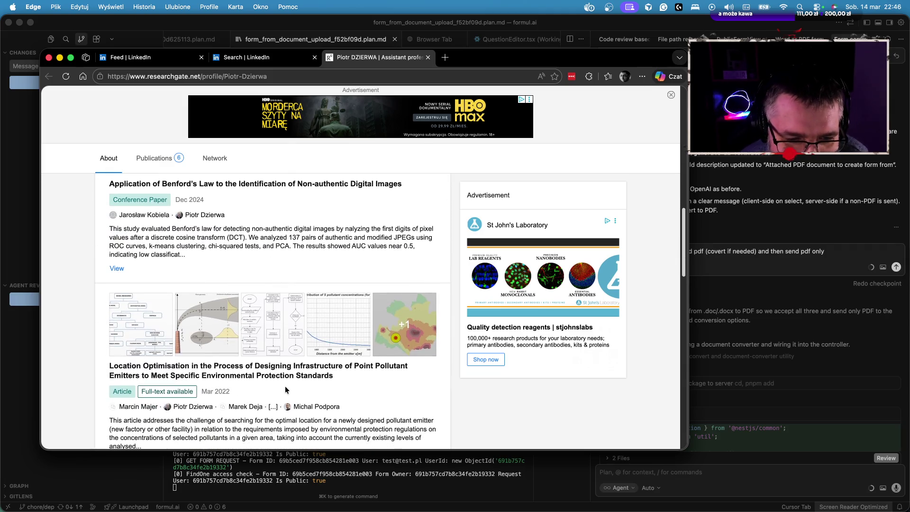
pyautogui.scroll(-5, 278, 308)
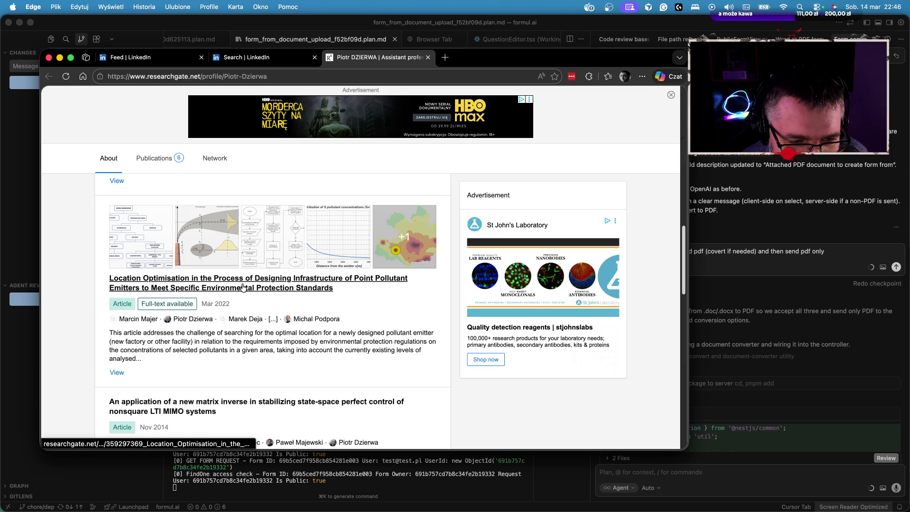
pyautogui.scroll(-4, 229, 308)
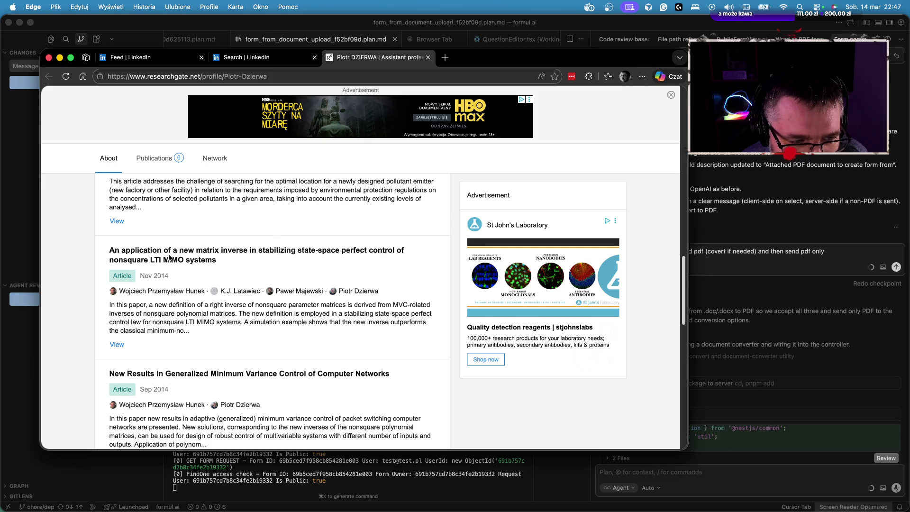
pyautogui.scroll(-3, 214, 266)
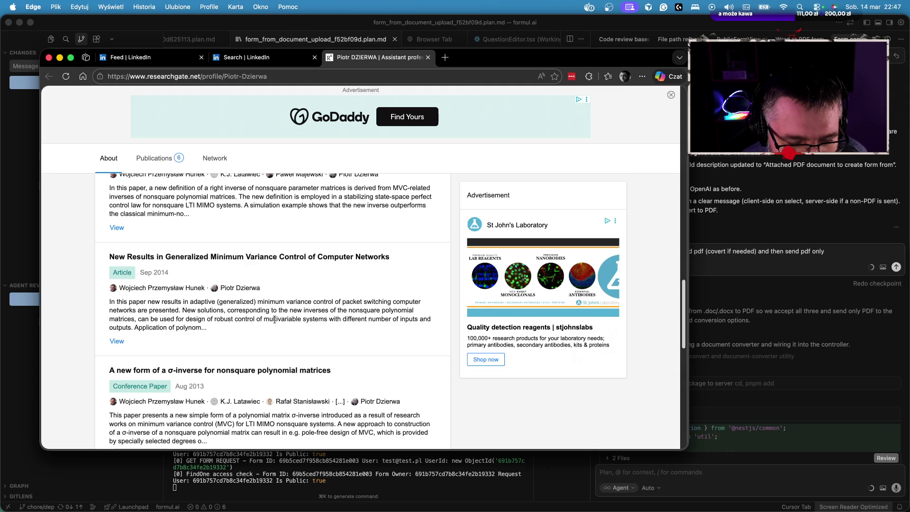
pyautogui.scroll(-3, 274, 319)
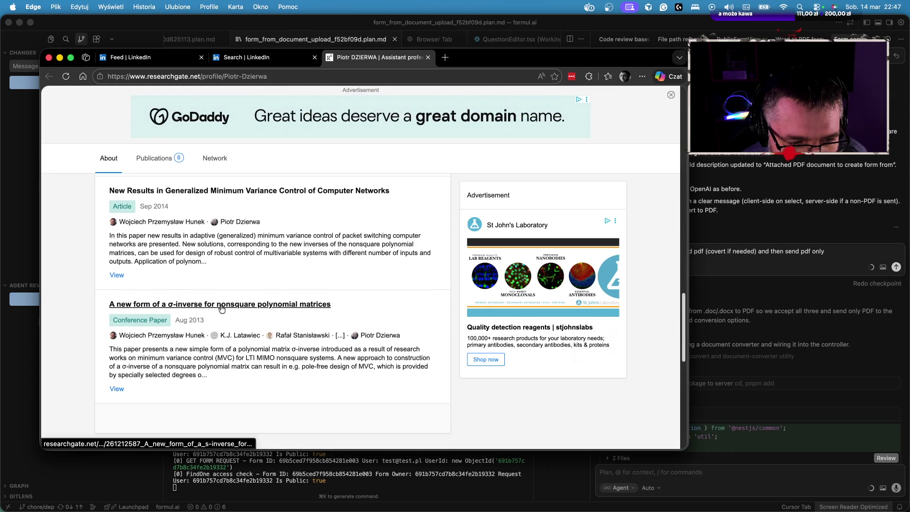
pyautogui.scroll(-4, 246, 315)
pyautogui.scroll(-4, 244, 336)
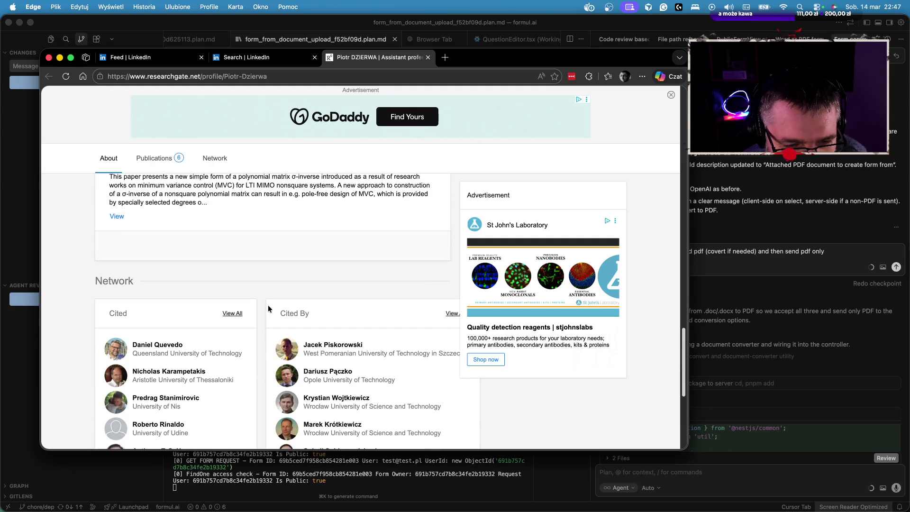
pyautogui.scroll(-4, 269, 307)
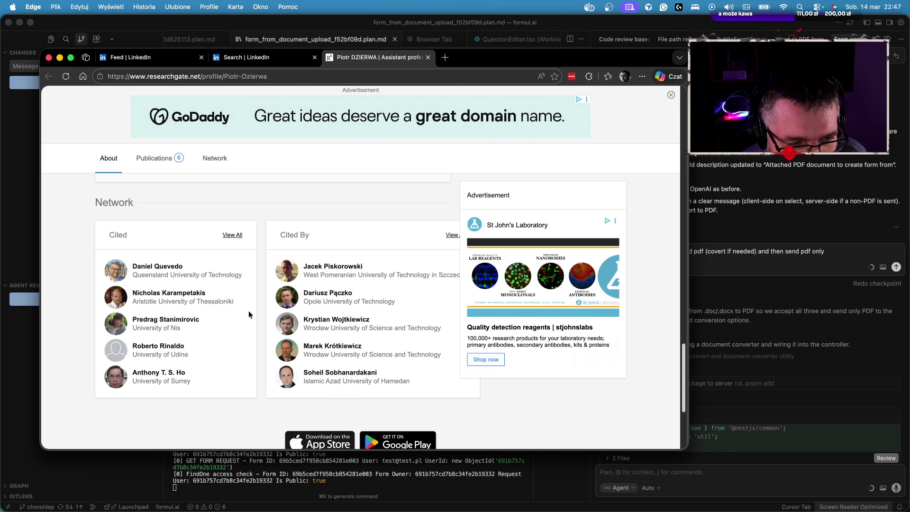
pyautogui.scroll(15, 248, 314)
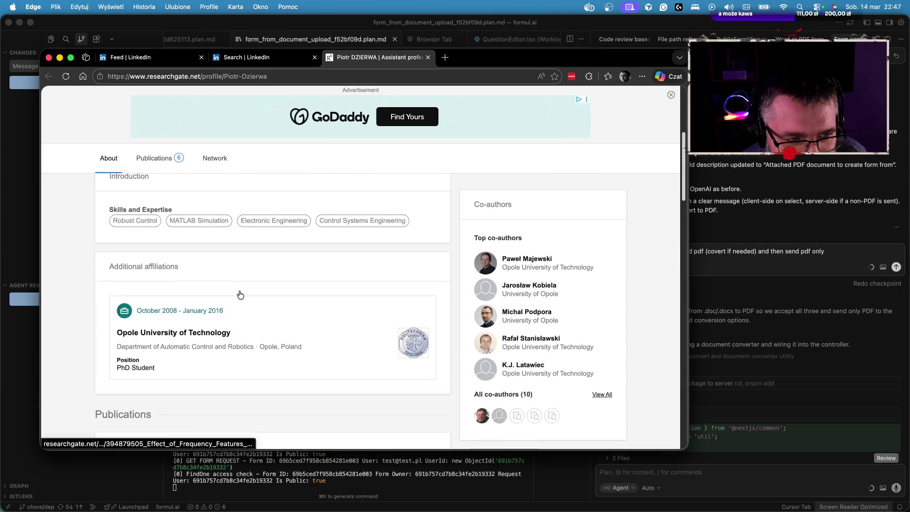
pyautogui.scroll(10, 240, 295)
pyautogui.scroll(-2, 232, 298)
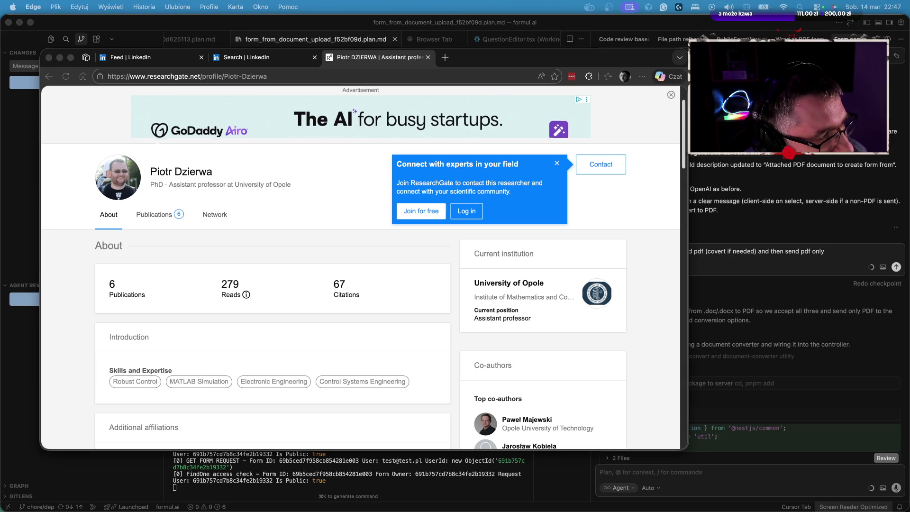
# Bring the LinkedIn profile tab into this window and scroll to the examiner role in Experience.
pyautogui.moveTo(0, 114)
pyautogui.mouseDown()
pyautogui.moveTo(312, 117)
pyautogui.moveTo(610, 92)
pyautogui.moveTo(511, 61)
pyautogui.mouseUp()
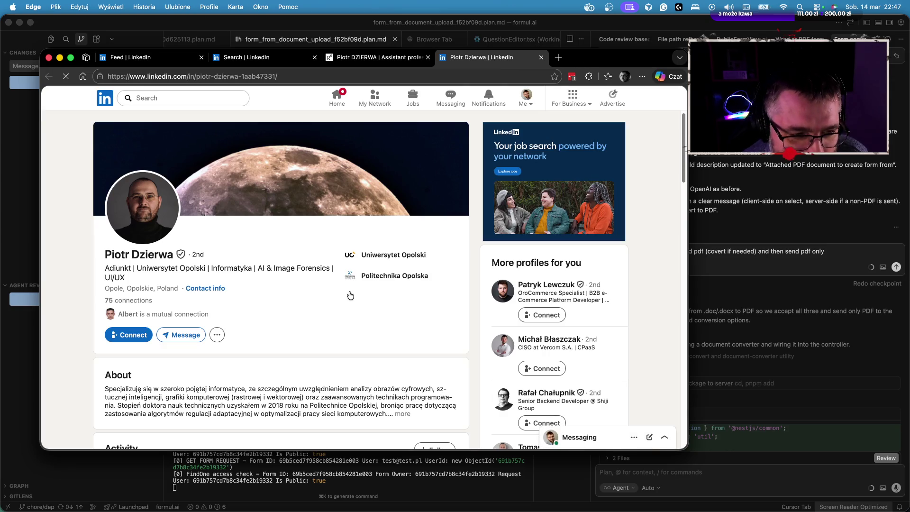
pyautogui.scroll(-10, 130, 231)
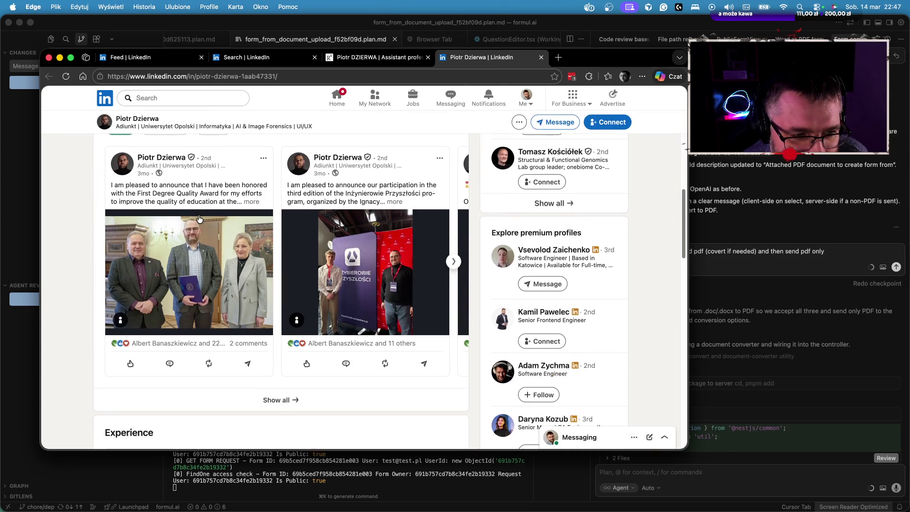
pyautogui.scroll(-5, 199, 218)
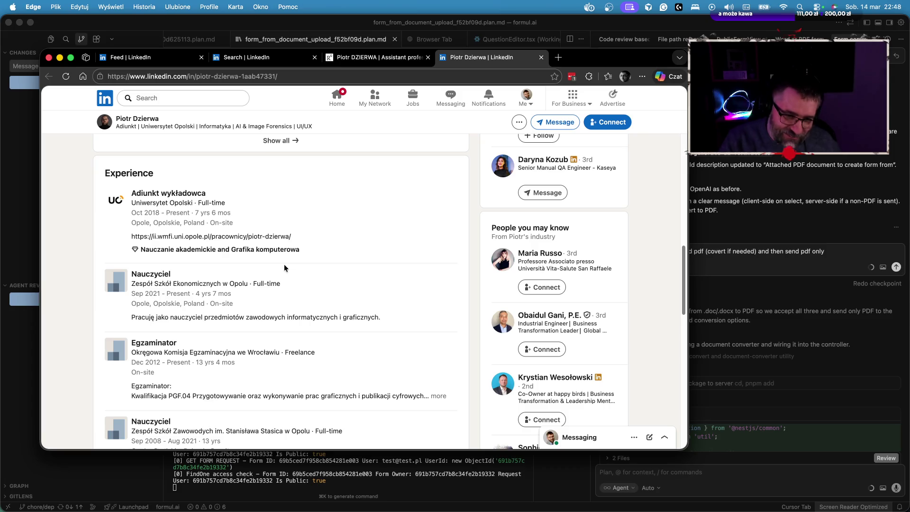
pyautogui.scroll(-1, 149, 356)
pyautogui.moveTo(140, 343); pyautogui.dragTo(311, 349)
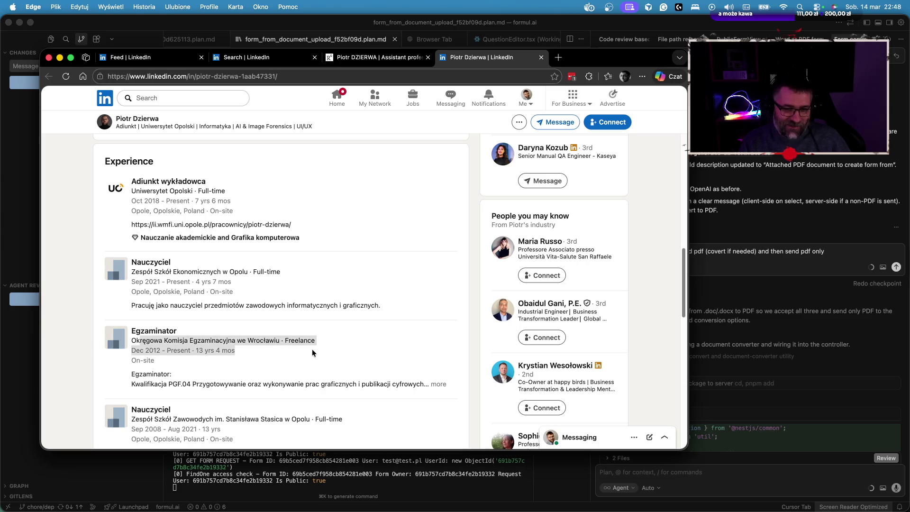
pyautogui.click(240, 363)
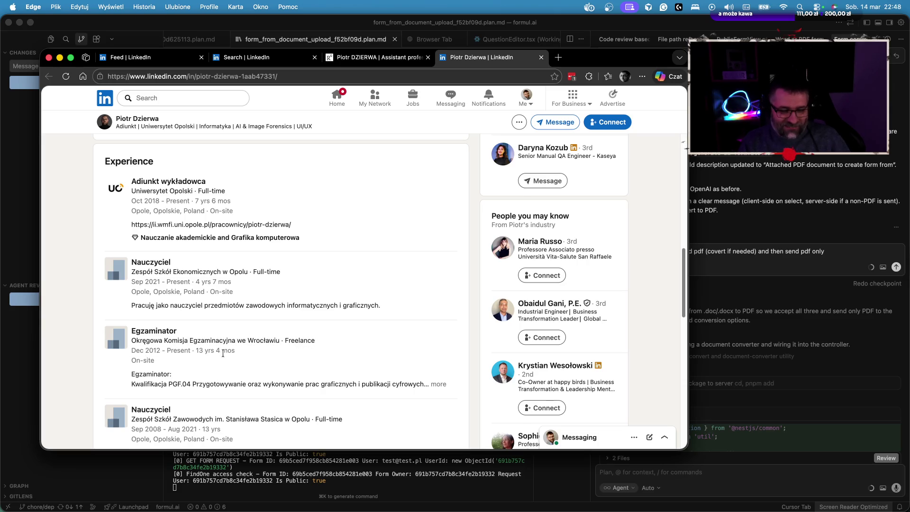
# Review the Experience entries, highlighting the Nauczyciel role's school and dates.
pyautogui.scroll(-5, 218, 357)
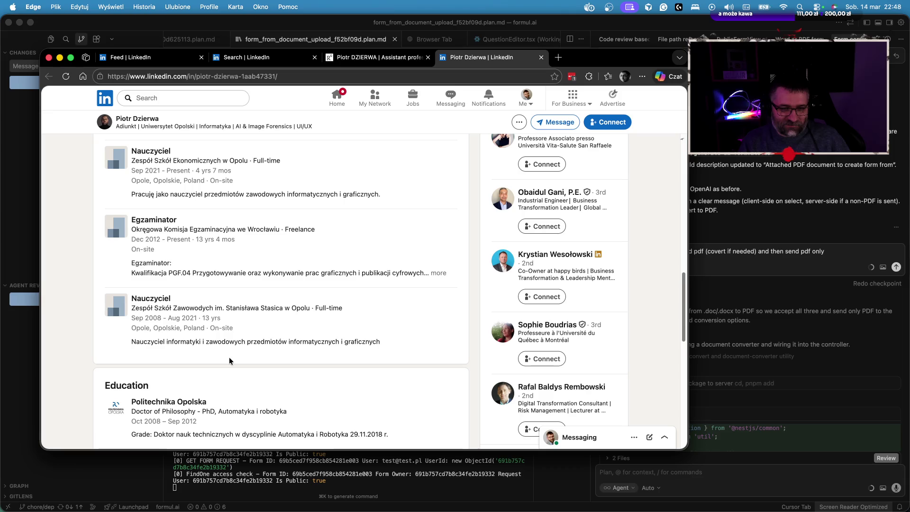
pyautogui.scroll(-2, 229, 358)
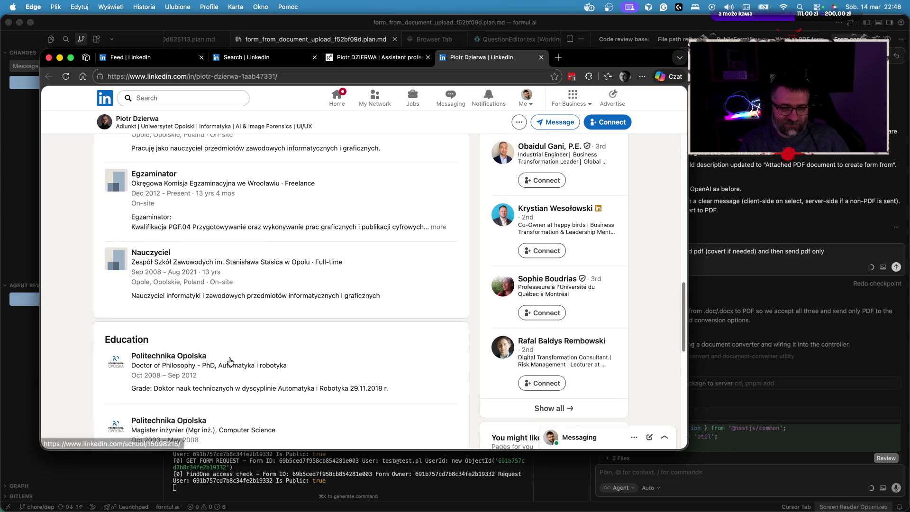
pyautogui.scroll(2, 251, 315)
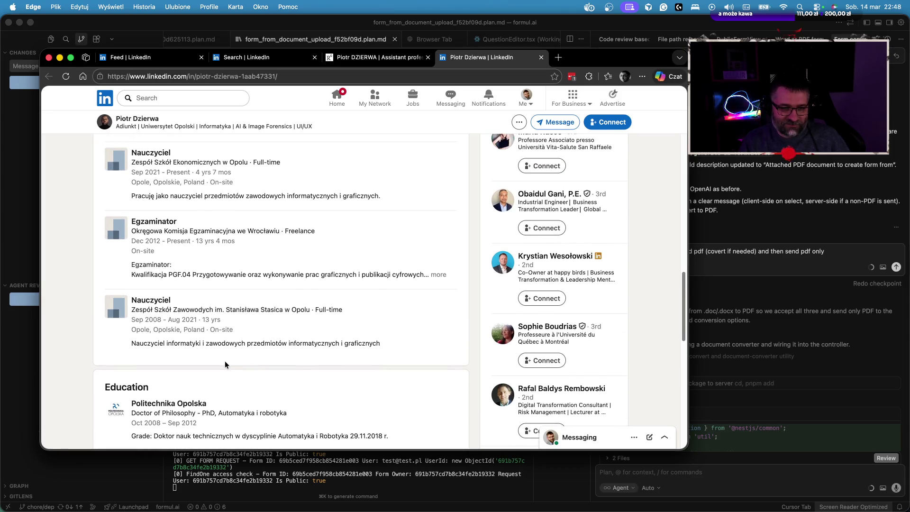
pyautogui.scroll(1, 298, 313)
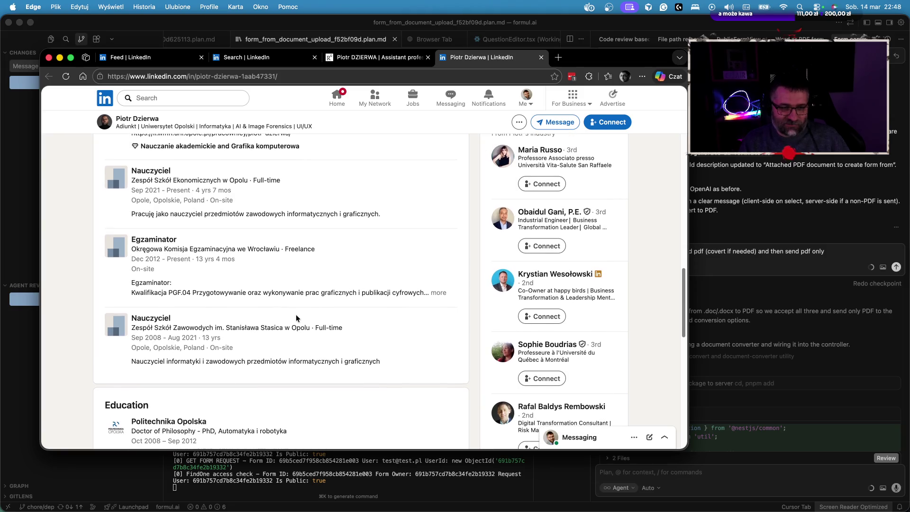
pyautogui.scroll(3, 283, 286)
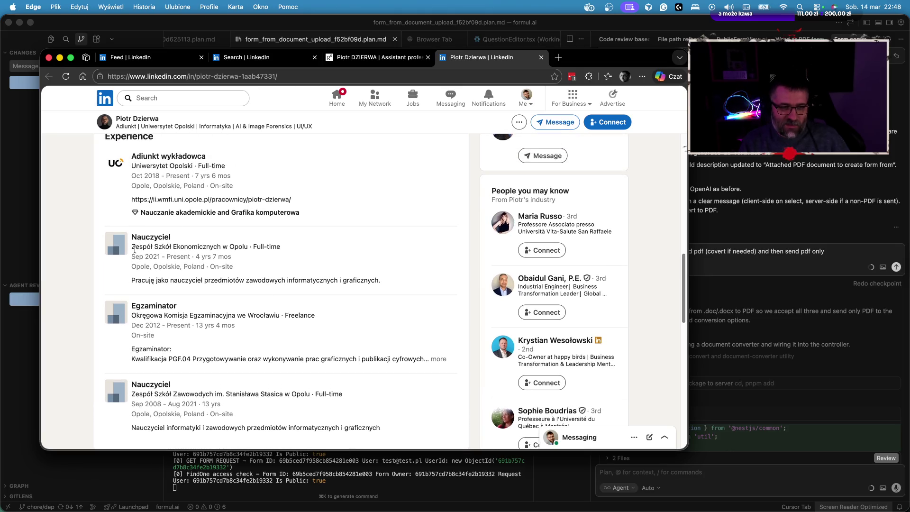
pyautogui.moveTo(153, 246); pyautogui.dragTo(249, 260)
pyautogui.click(241, 247)
pyautogui.scroll(3, 332, 244)
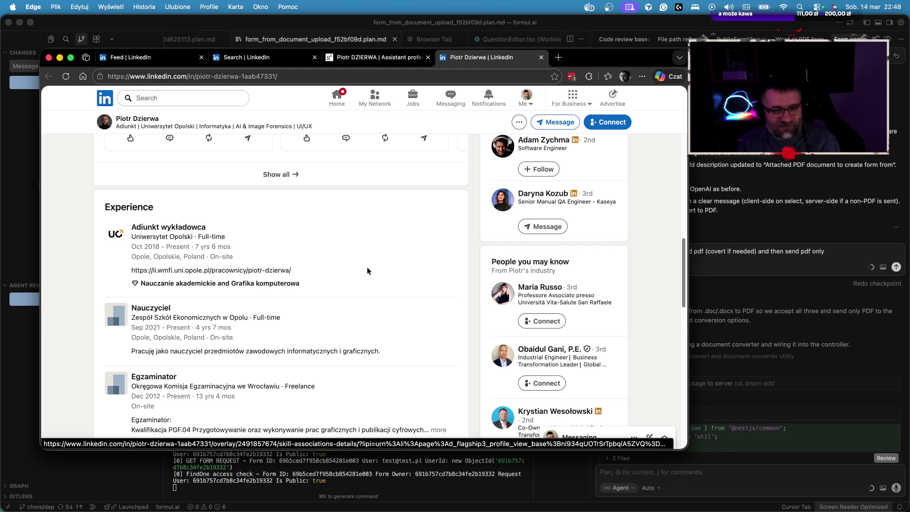
pyautogui.scroll(1, 363, 327)
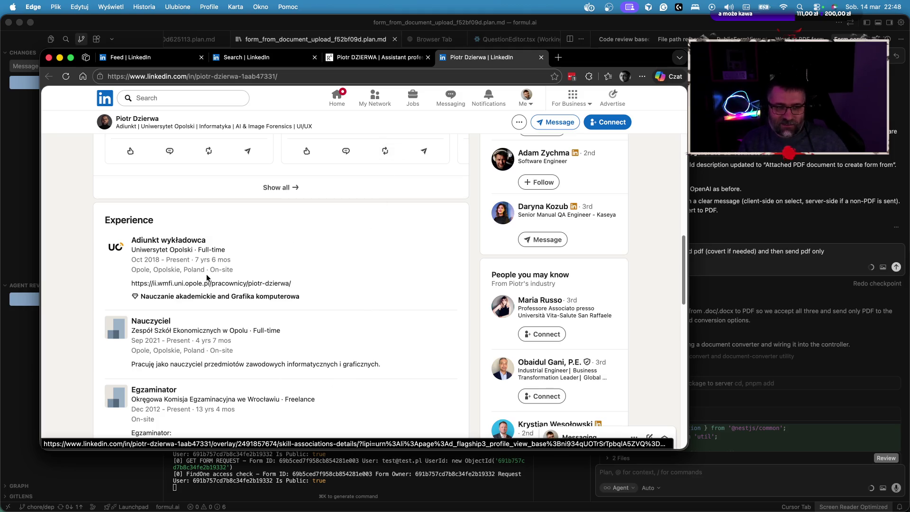
pyautogui.scroll(-2, 216, 281)
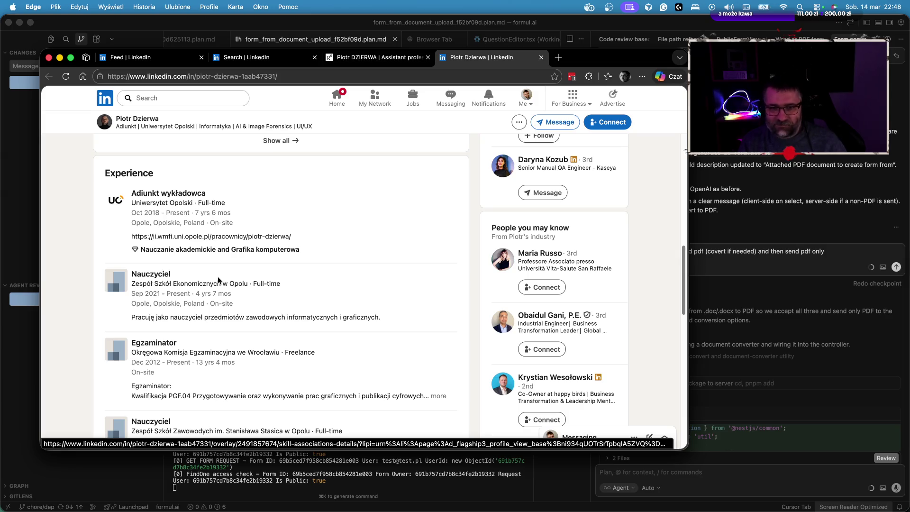
pyautogui.scroll(-2, 218, 281)
pyautogui.scroll(8, 223, 287)
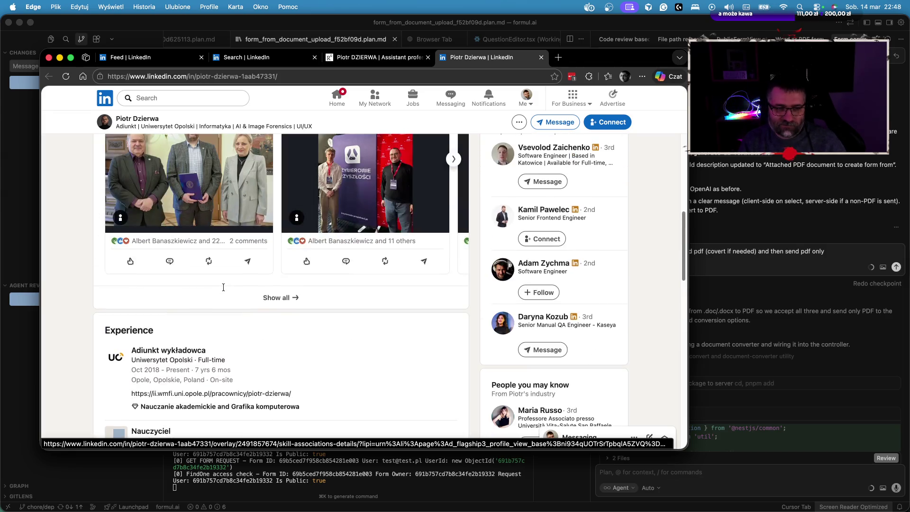
pyautogui.scroll(-4, 224, 287)
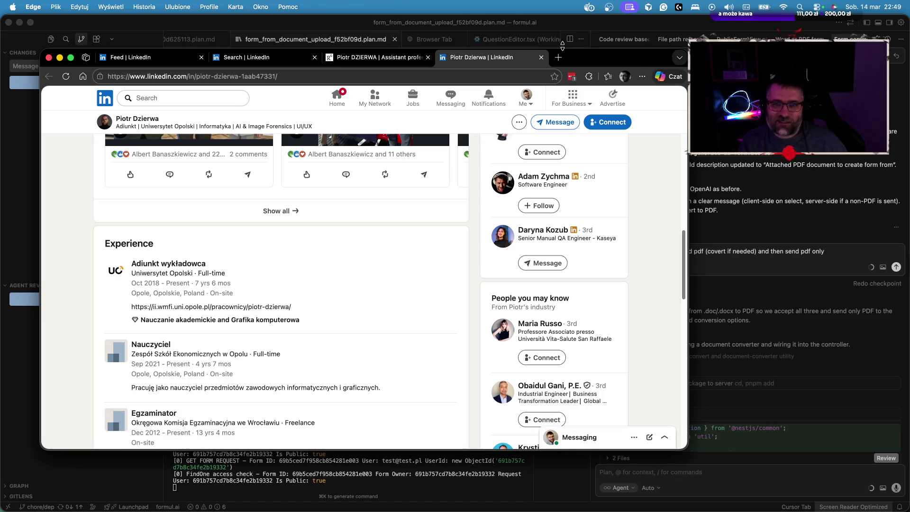
# Close the LinkedIn profile, ResearchGate and people-search tabs, then scroll the feed to the Banksy post.
pyautogui.click(541, 57)
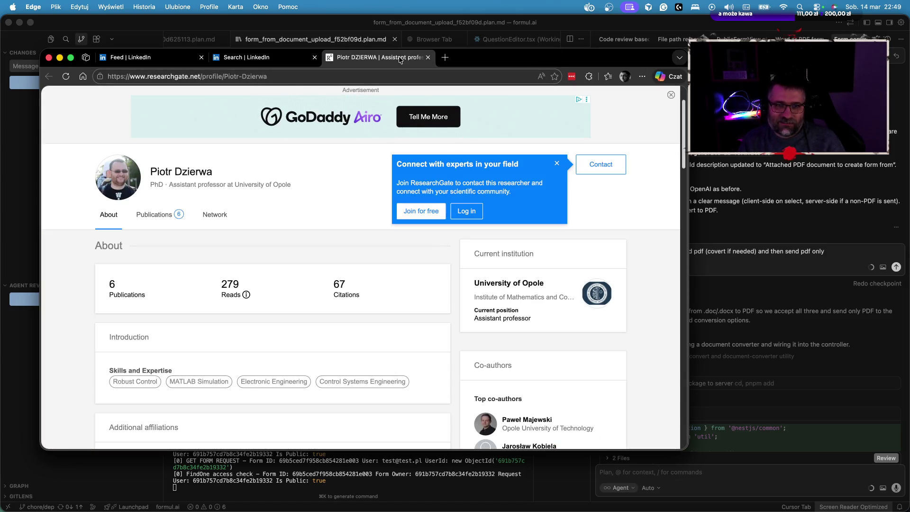
pyautogui.click(429, 58)
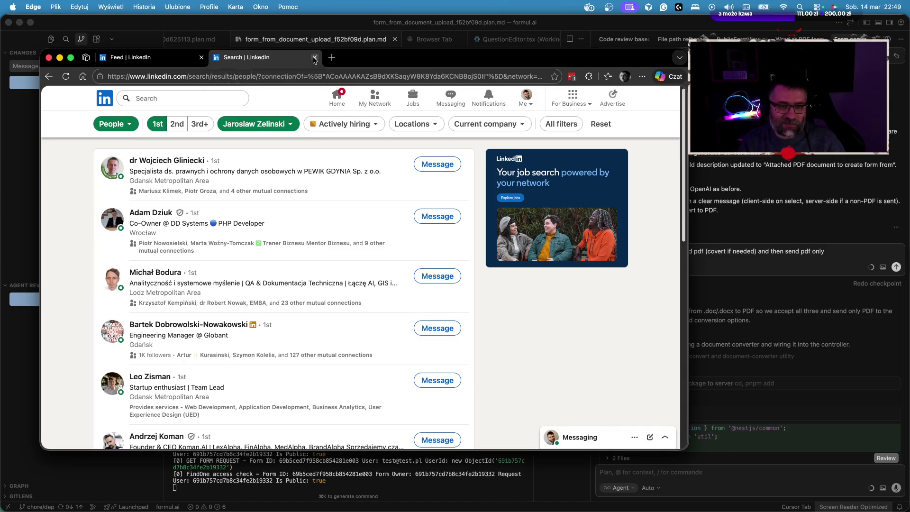
pyautogui.click(313, 57)
pyautogui.scroll(-2, 323, 284)
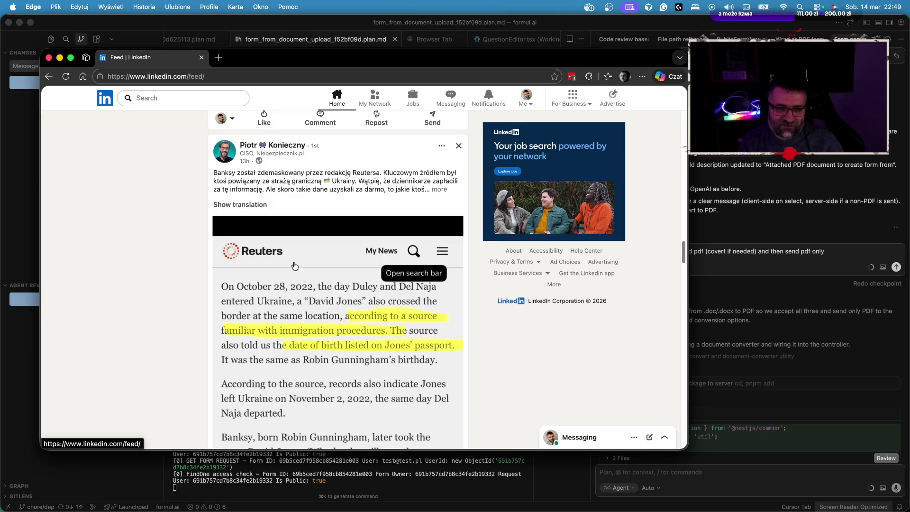
pyautogui.moveTo(288, 175); pyautogui.dragTo(290, 193)
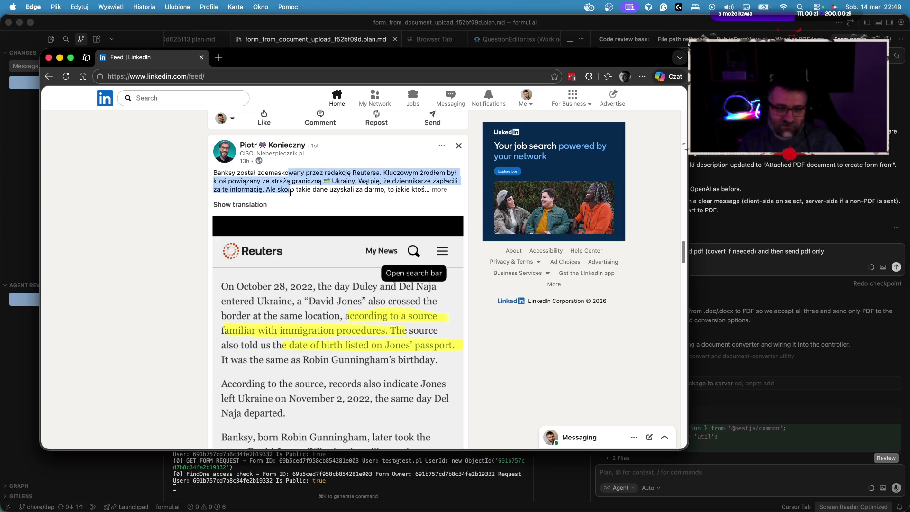
pyautogui.click(264, 189)
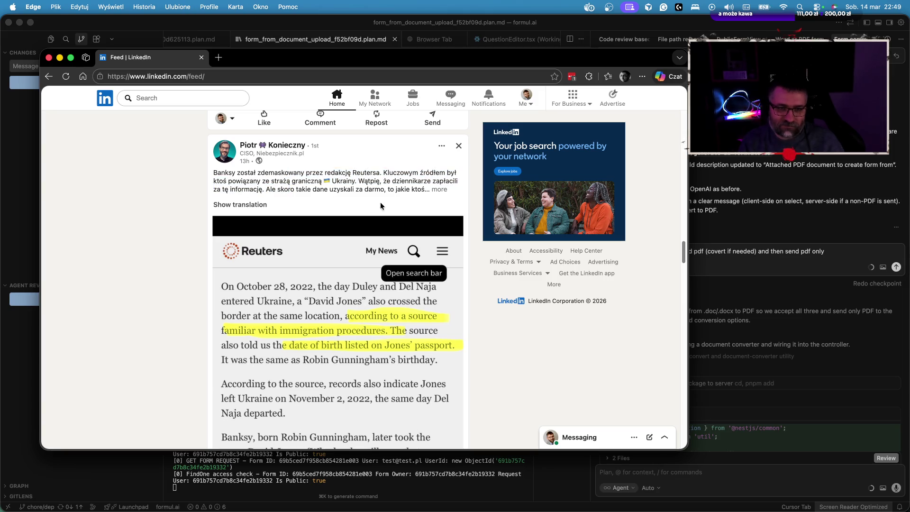
# Expand the Banksy post's full text and read through its Reuters excerpt.
pyautogui.click(439, 190)
pyautogui.scroll(-2, 270, 208)
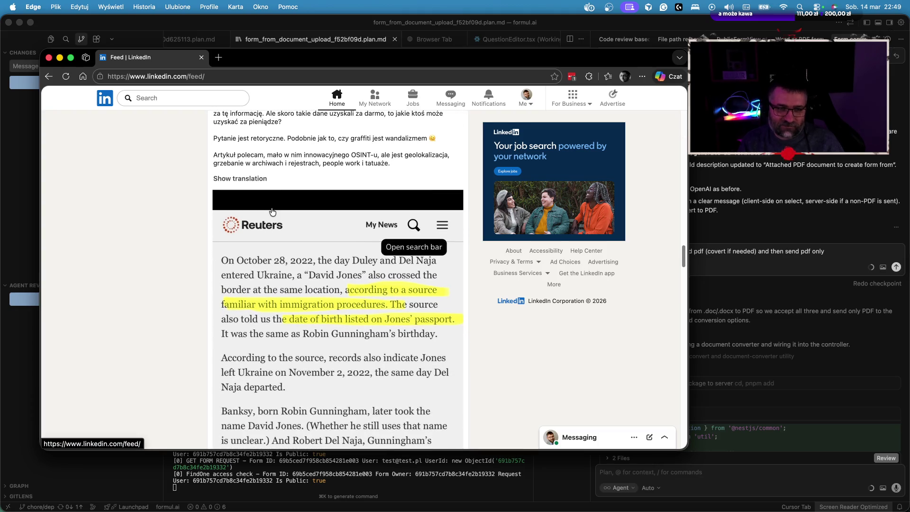
pyautogui.scroll(-2, 279, 215)
pyautogui.scroll(-2, 282, 234)
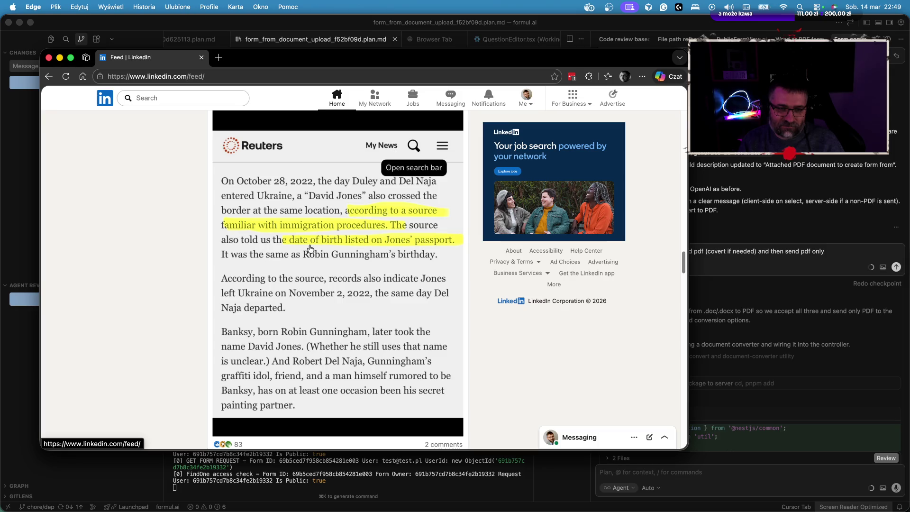
pyautogui.scroll(-1, 308, 271)
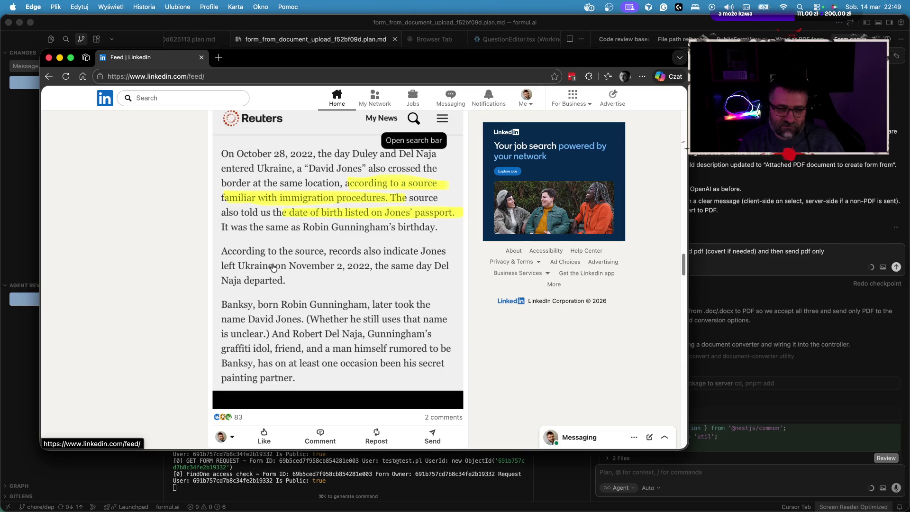
pyautogui.scroll(-2, 284, 269)
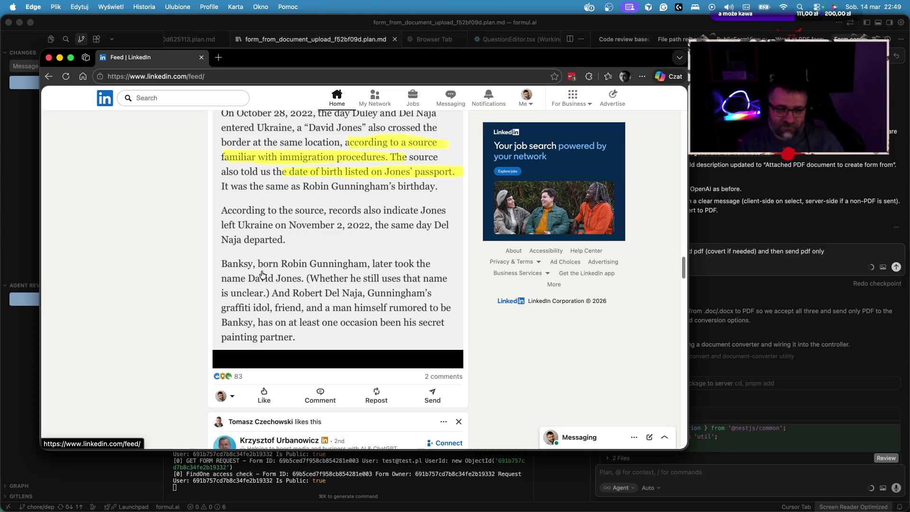
# Scroll on to the JPMorgan post about a mandatory AI Literacy certificate.
pyautogui.scroll(-1, 281, 279)
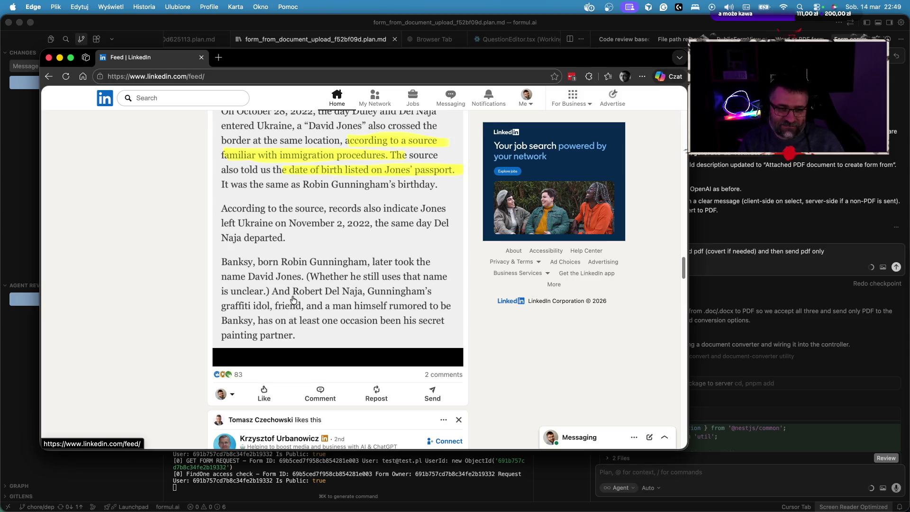
pyautogui.scroll(-1, 327, 303)
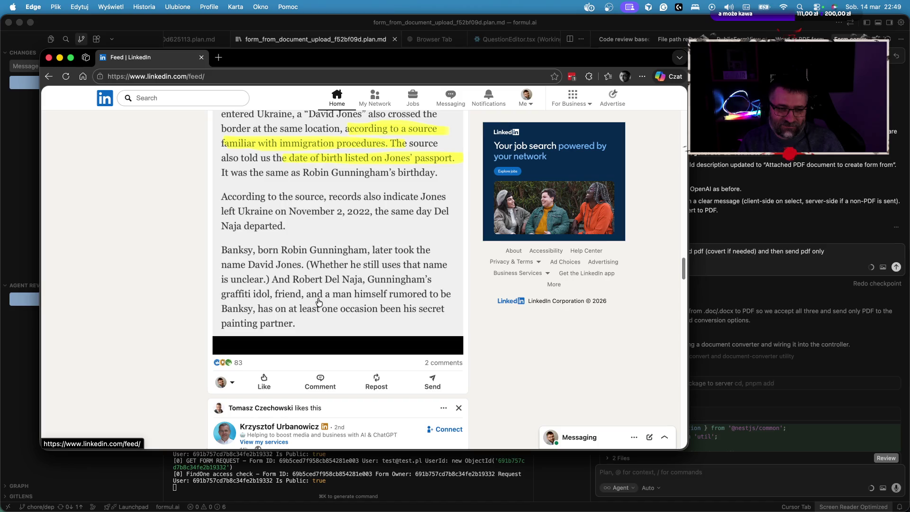
pyautogui.scroll(-2, 319, 303)
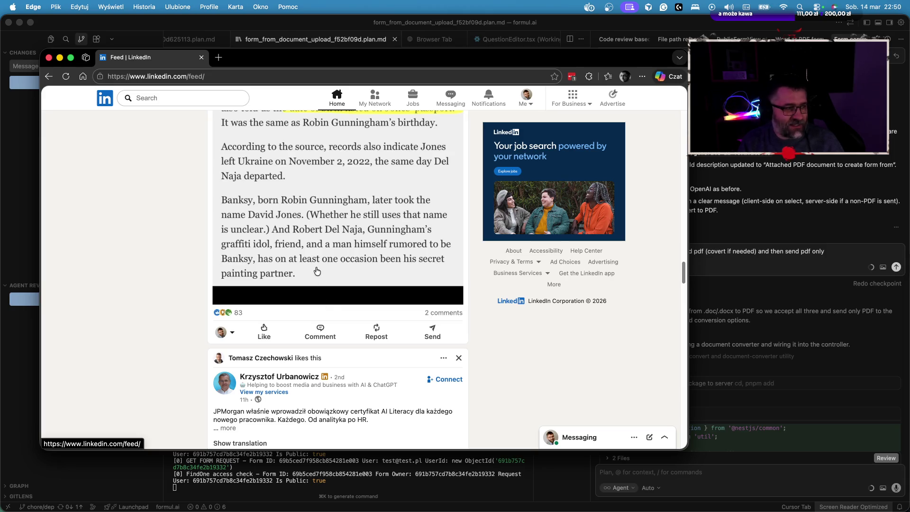
pyautogui.scroll(-2, 326, 259)
pyautogui.scroll(-2, 326, 256)
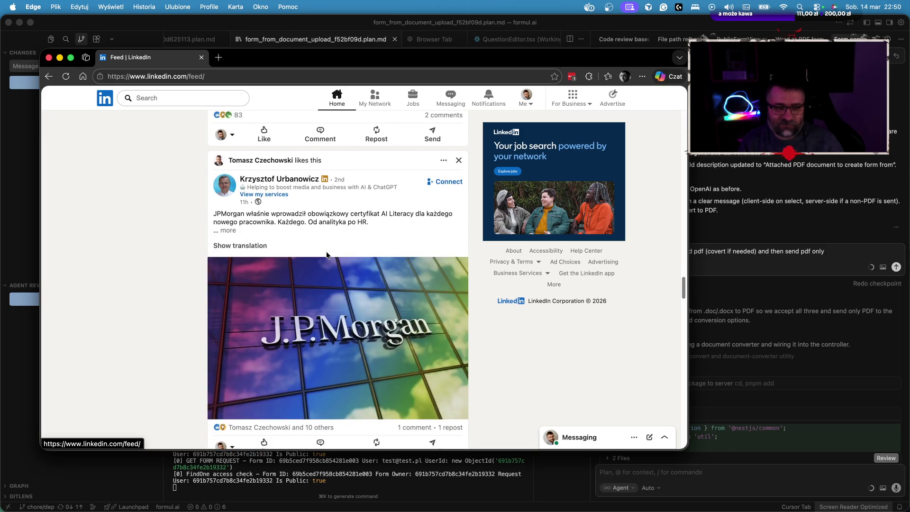
pyautogui.scroll(1, 327, 247)
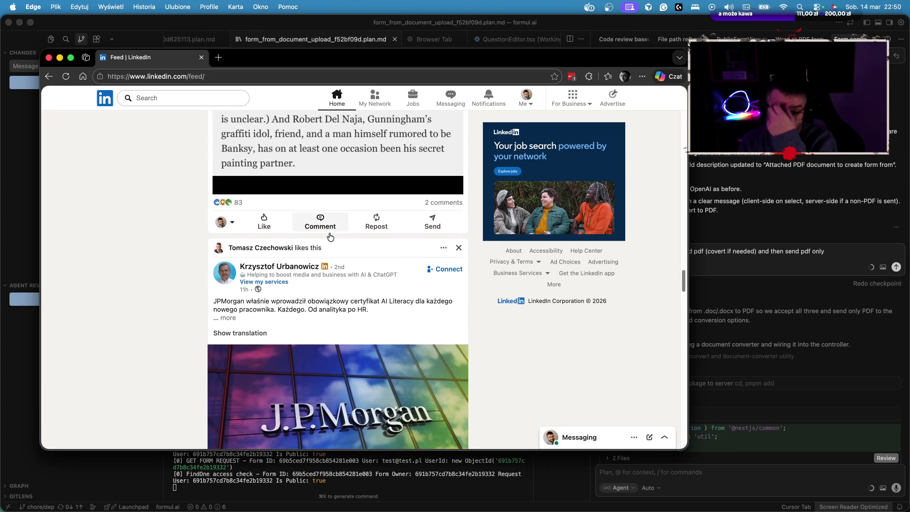
pyautogui.click(236, 78)
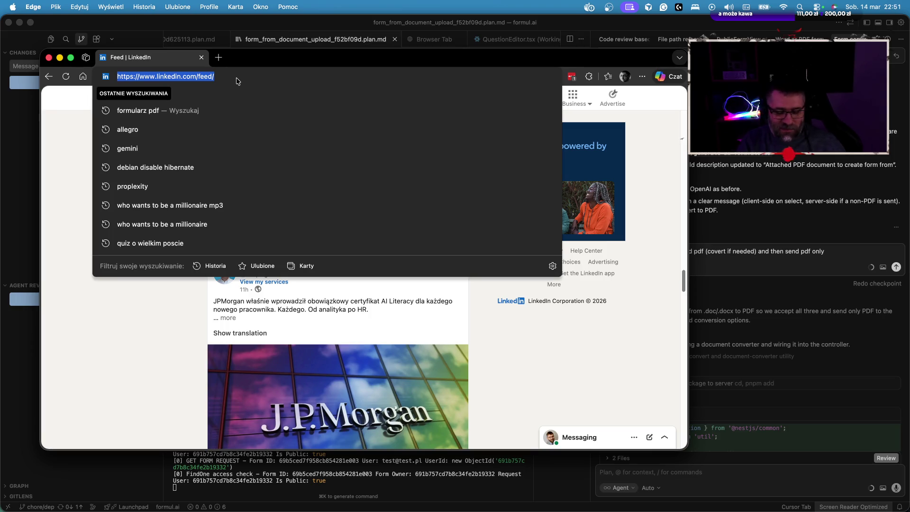
# Clear the address, dismiss the recent-searches dropdown, and return to the address bar.
pyautogui.press('BackSpace')
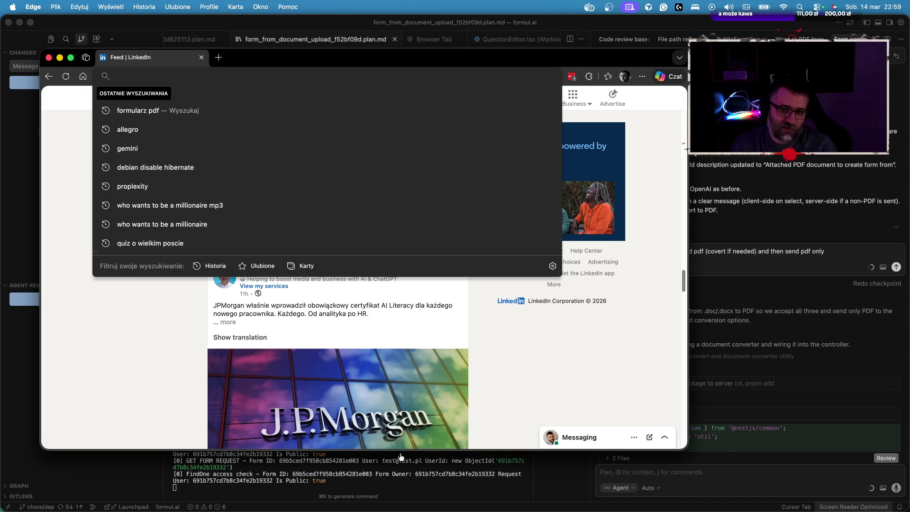
pyautogui.click(556, 356)
pyautogui.click(179, 75)
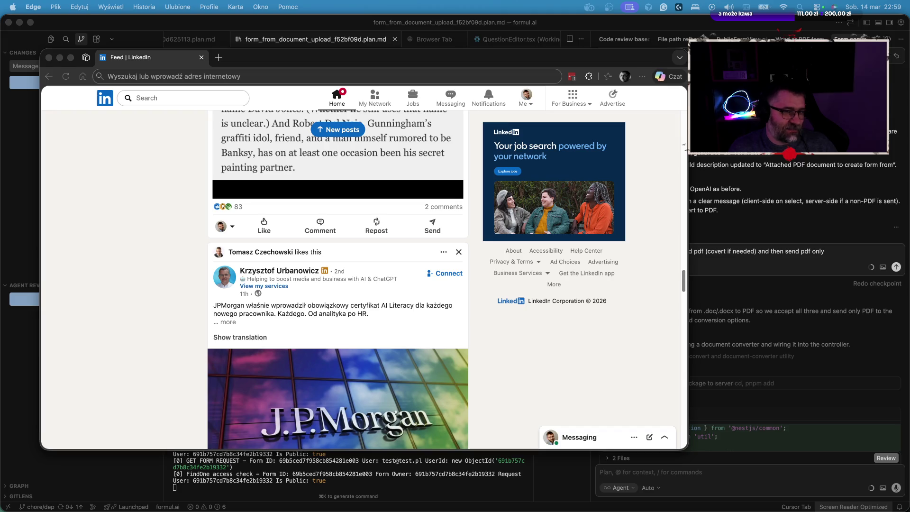
# Search Bing for 'tech radar' from Edge's address bar.
pyautogui.click(265, 76)
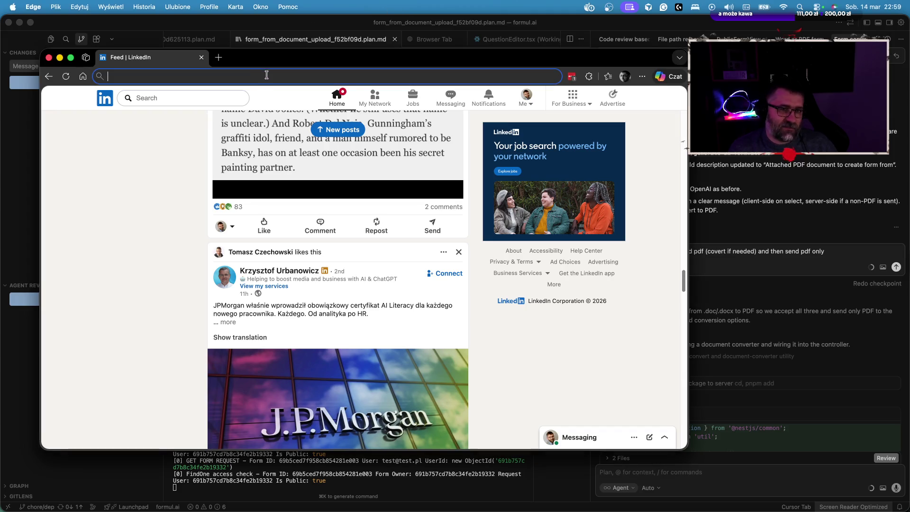
pyautogui.write('tech')
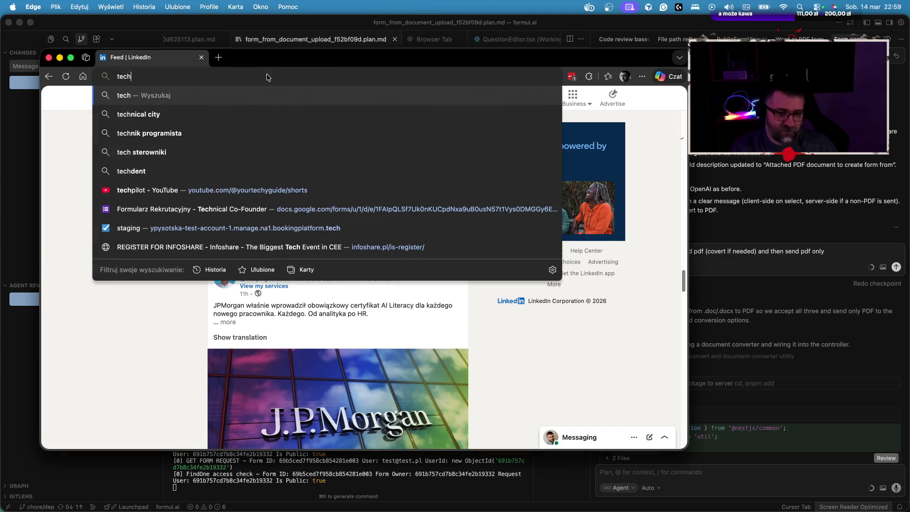
pyautogui.write(' radar')
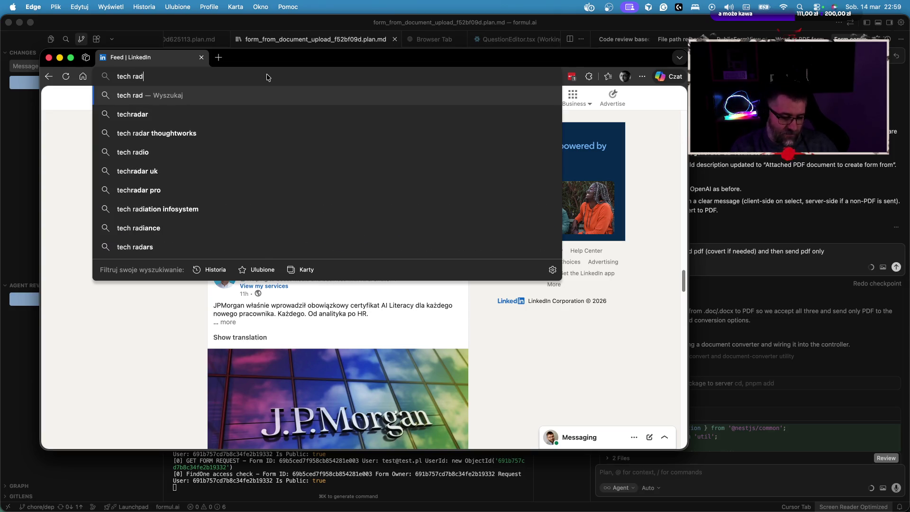
pyautogui.press('Return')
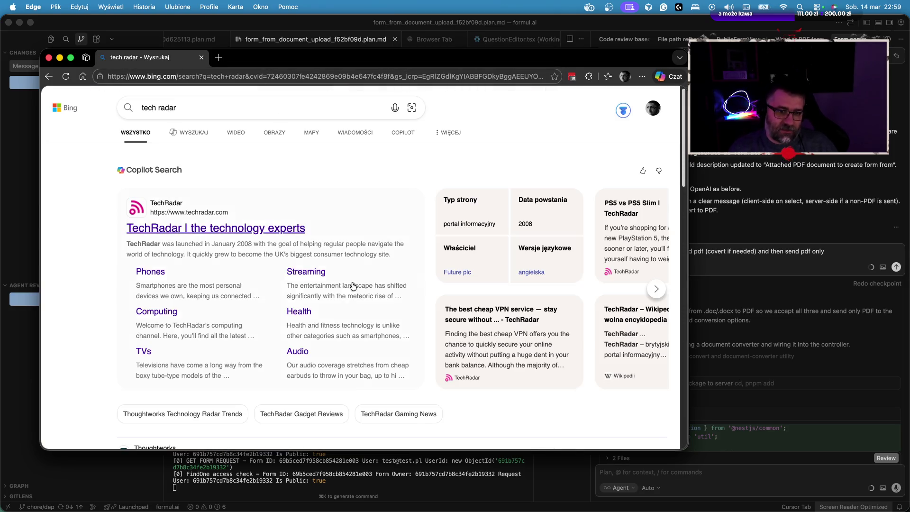
# Visit TechRadar, accept its privacy notice, close it, and scroll the Bing results.
pyautogui.click(206, 232)
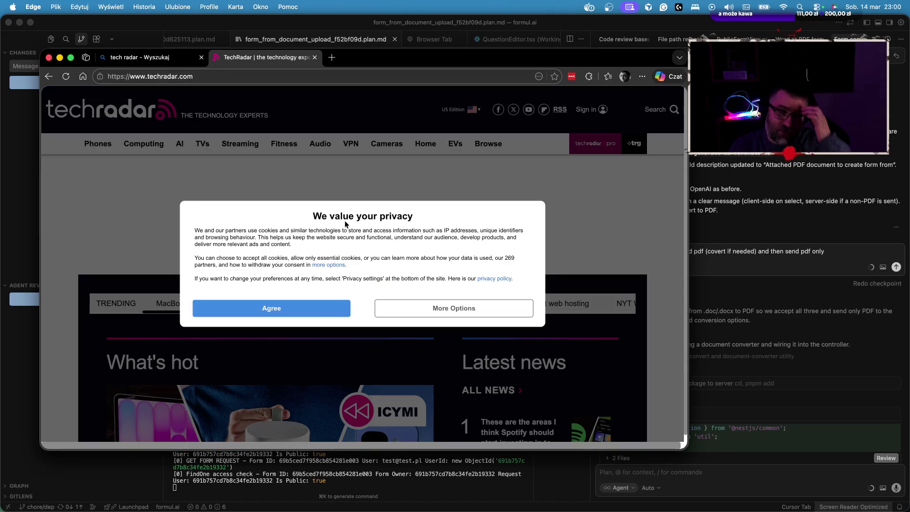
pyautogui.click(288, 313)
pyautogui.scroll(-15, 294, 294)
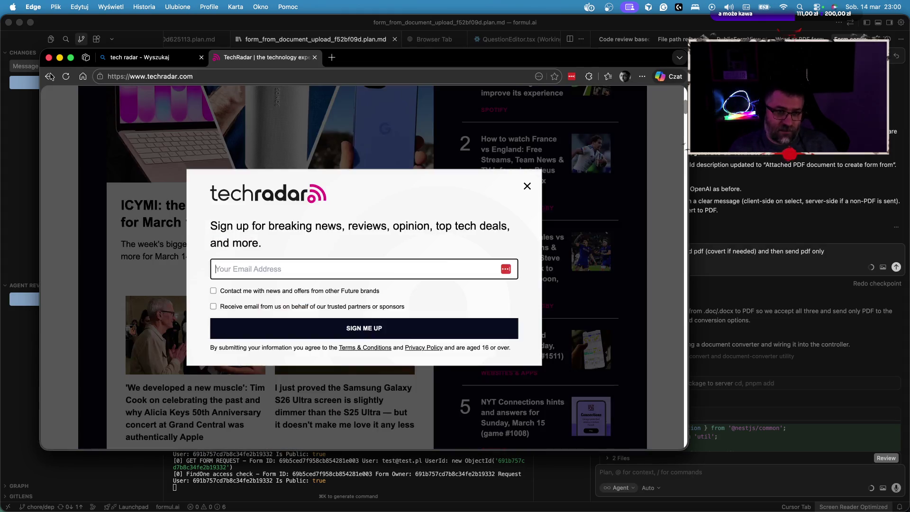
pyautogui.click(49, 76)
pyautogui.scroll(-5, 227, 367)
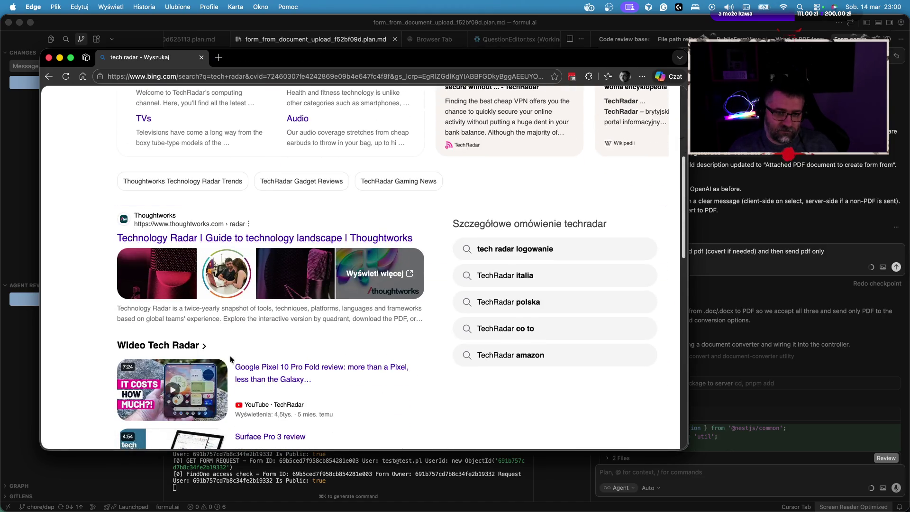
pyautogui.scroll(-9, 229, 356)
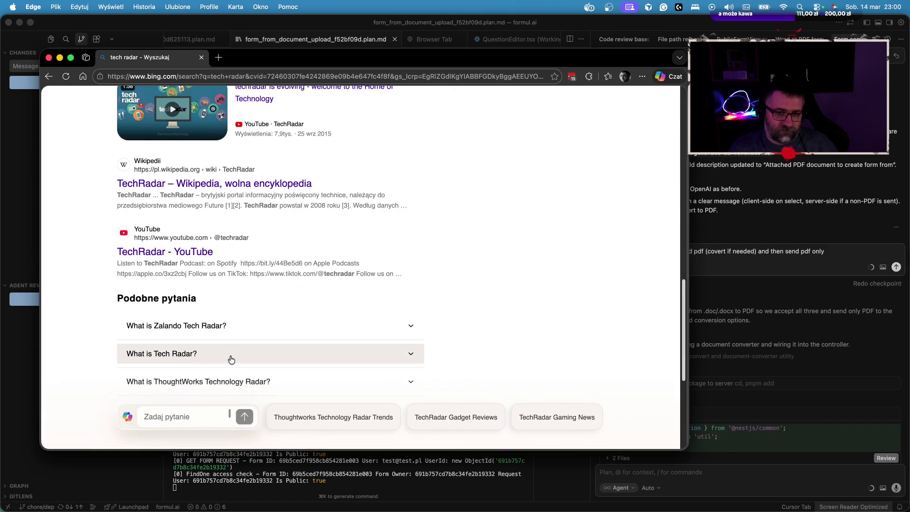
pyautogui.scroll(-5, 232, 359)
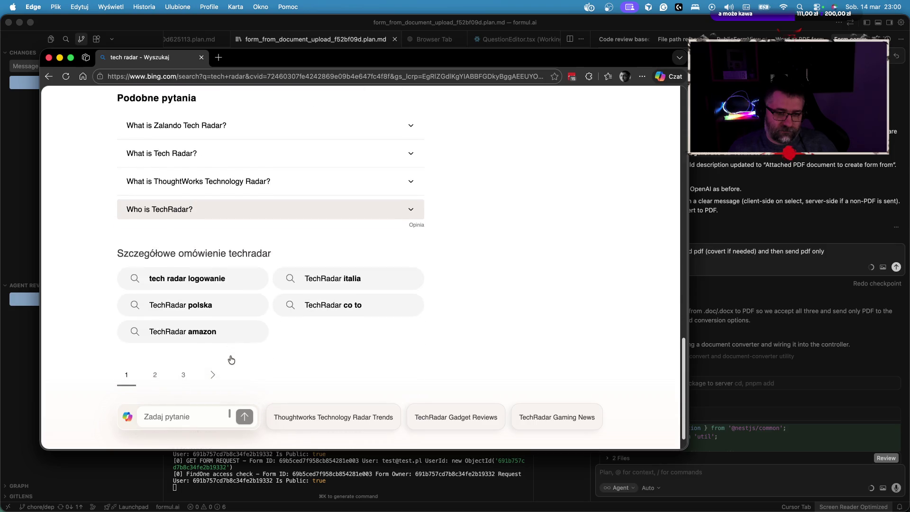
pyautogui.scroll(-1, 230, 357)
pyautogui.click(178, 77)
# Load google.pl, search 'thoughtworks tech radar' and open the Technology Radar result.
pyautogui.write('google.pl')
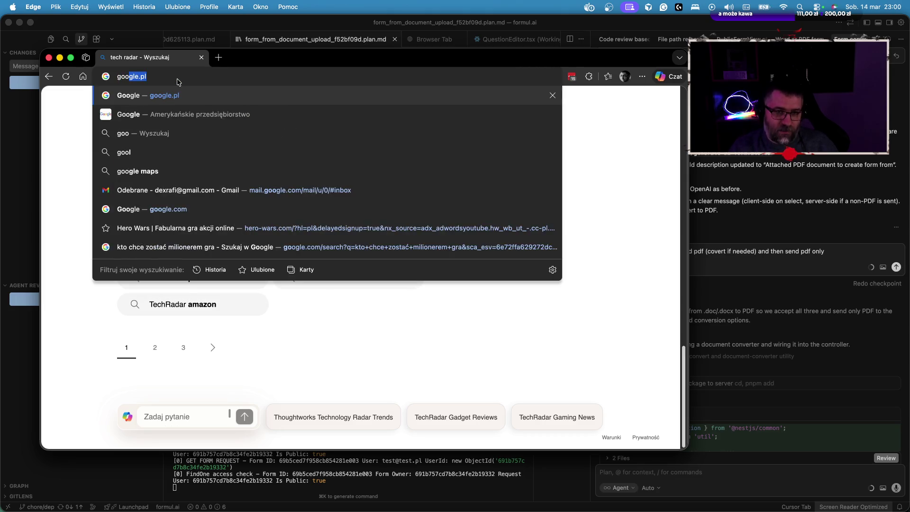
pyautogui.press('Return')
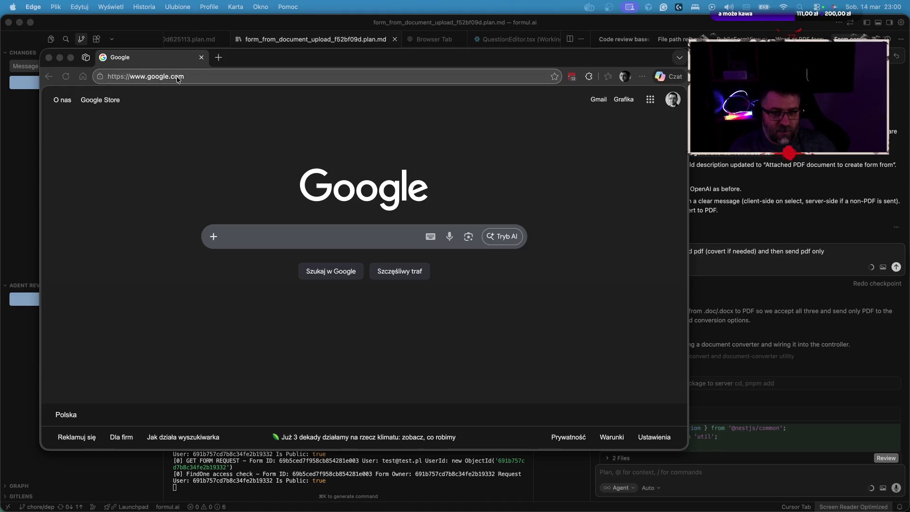
pyautogui.click(245, 234)
pyautogui.write('thoughtworks tech radar')
pyautogui.press('Return')
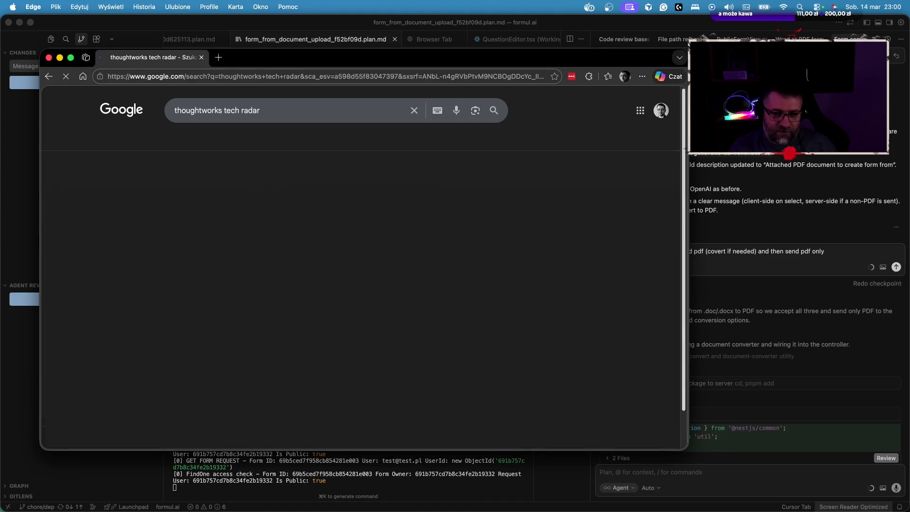
pyautogui.click(224, 192)
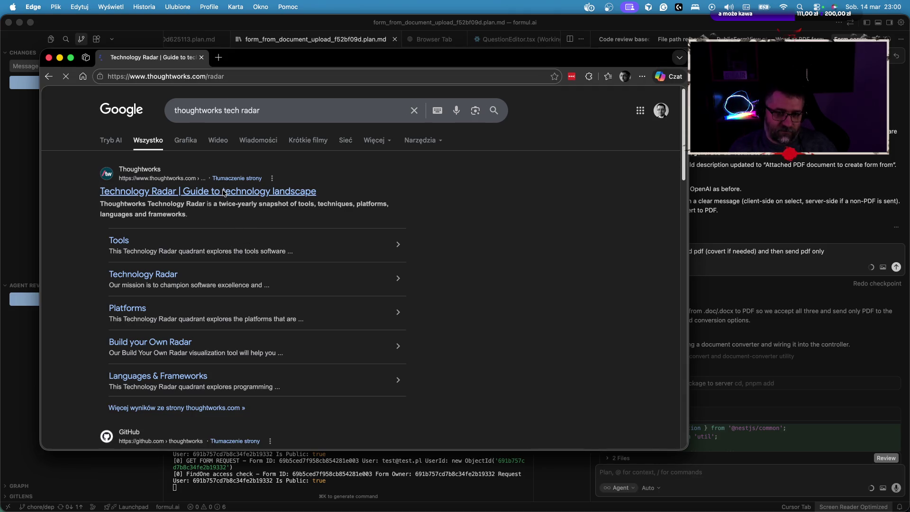
# Dismiss the cookie banner and browse the Techniques, Tools, Platforms and Languages quadrants.
pyautogui.scroll(-10, 319, 272)
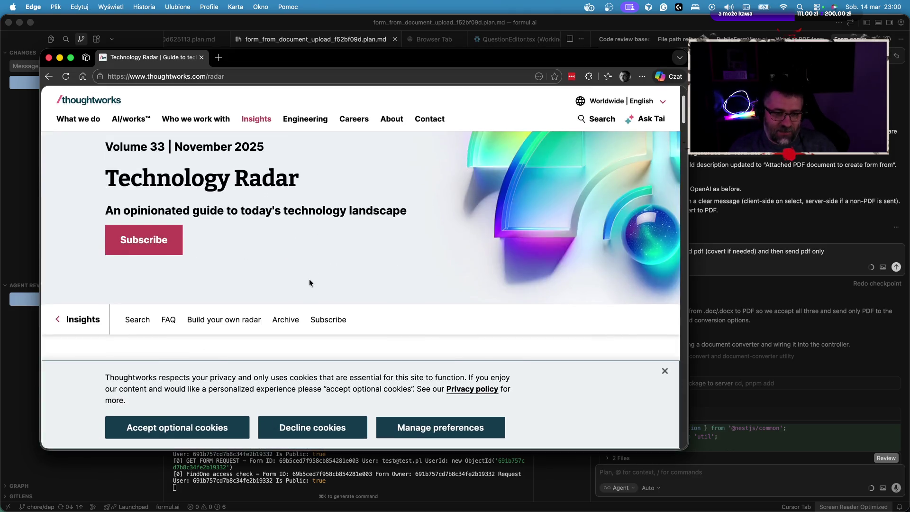
pyautogui.scroll(-10, 337, 279)
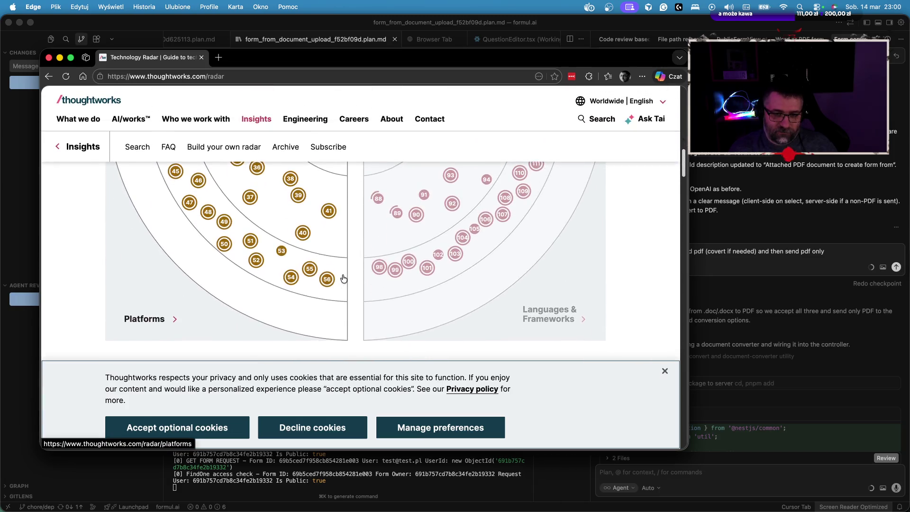
pyautogui.click(665, 371)
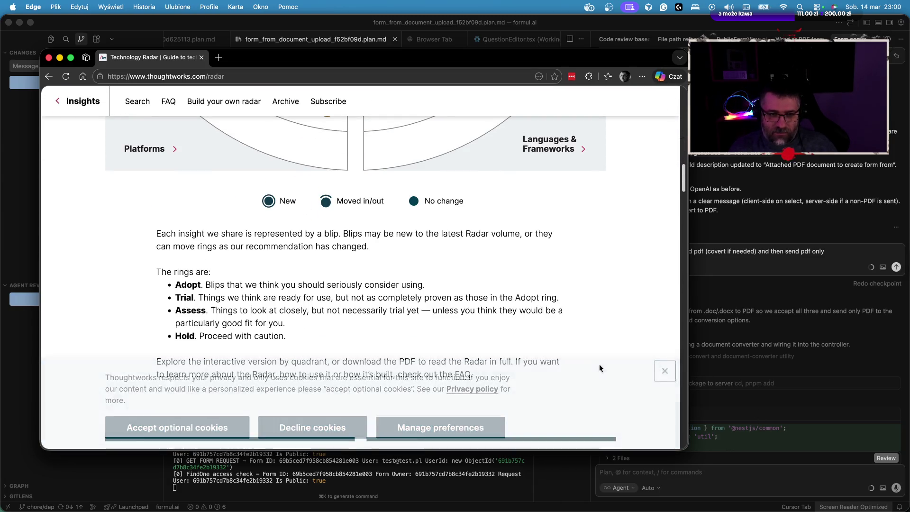
pyautogui.scroll(-2, 491, 319)
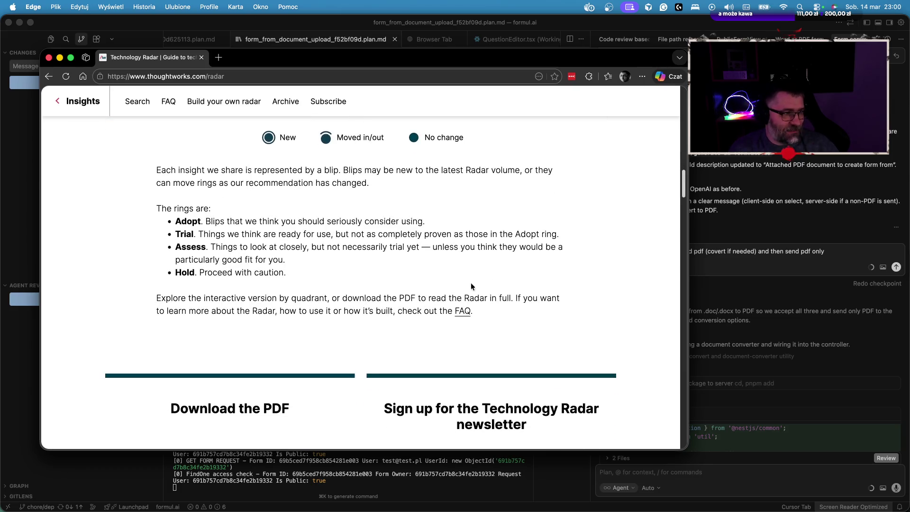
pyautogui.scroll(2, 462, 277)
pyautogui.scroll(-6, 460, 280)
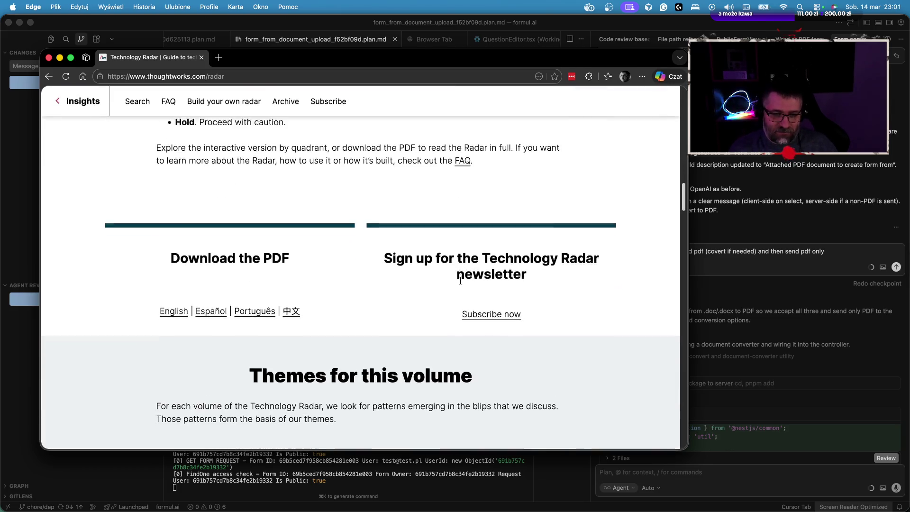
pyautogui.scroll(12, 460, 282)
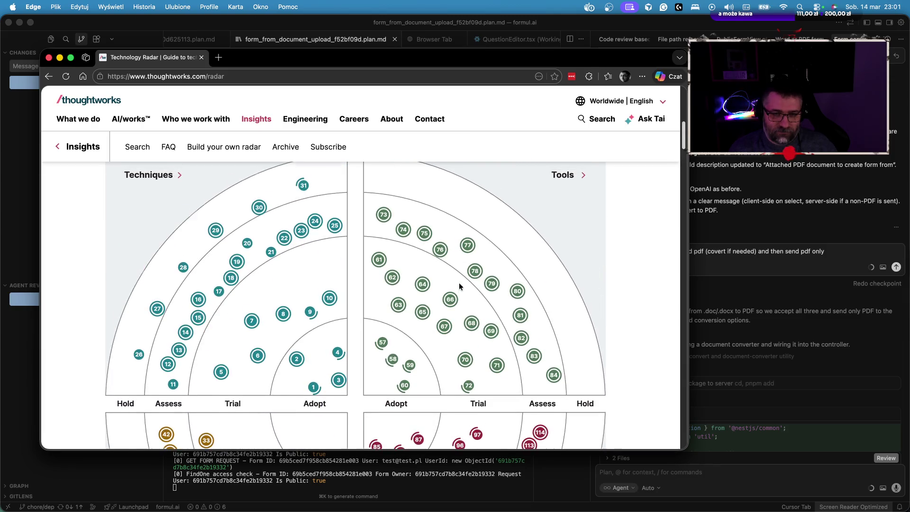
pyautogui.scroll(2, 458, 283)
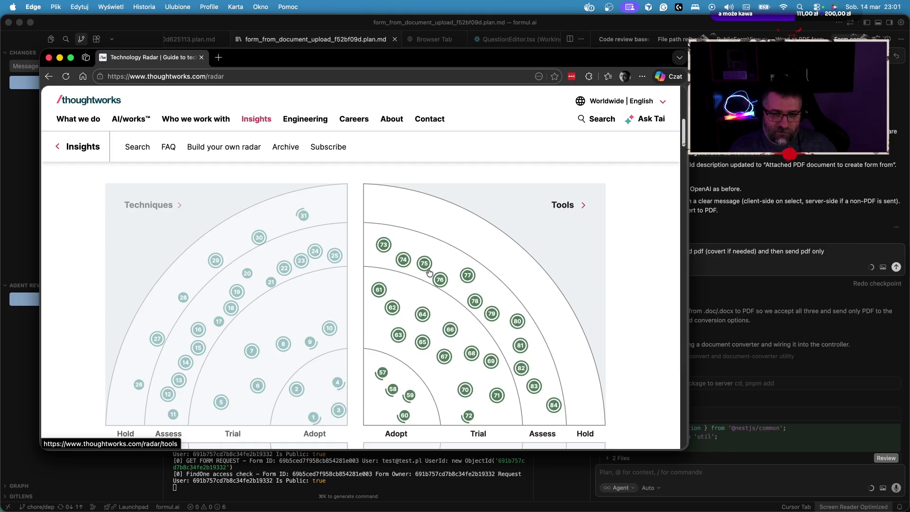
pyautogui.moveTo(248, 275)
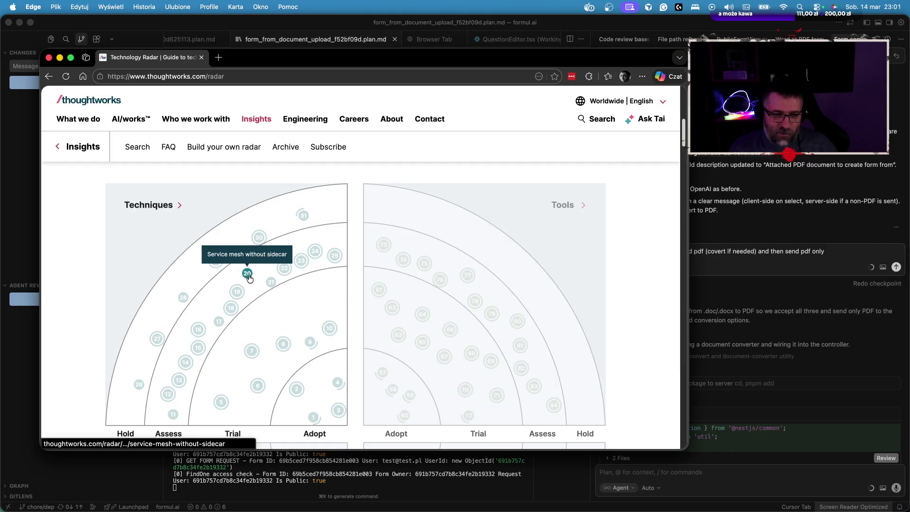
pyautogui.scroll(-5, 294, 337)
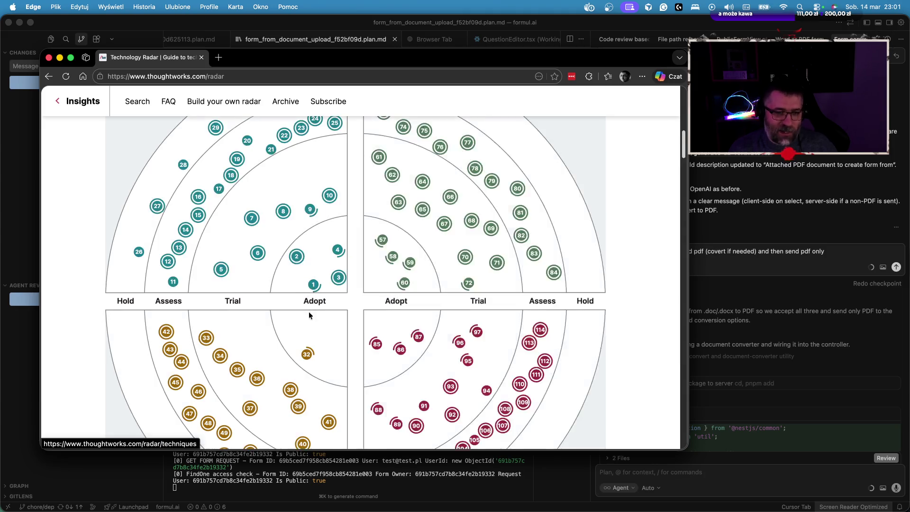
pyautogui.scroll(-3, 308, 315)
pyautogui.moveTo(310, 275)
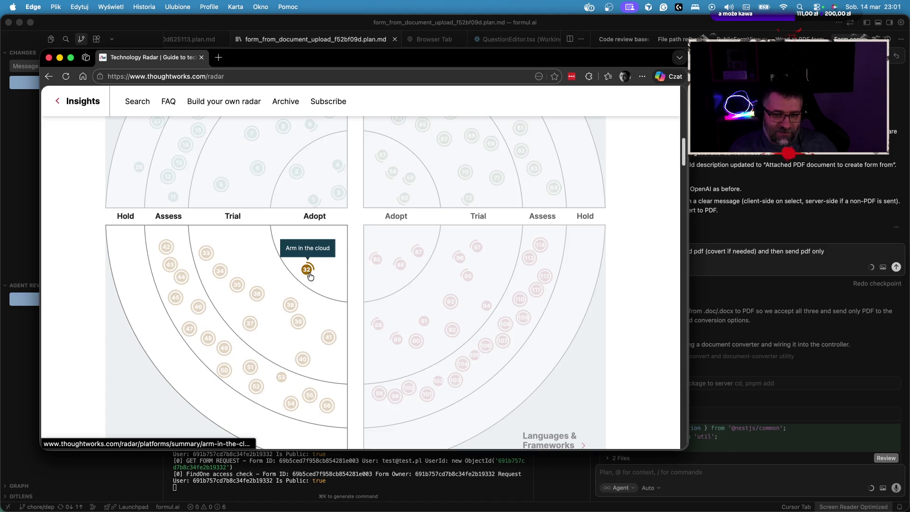
pyautogui.scroll(-3, 310, 275)
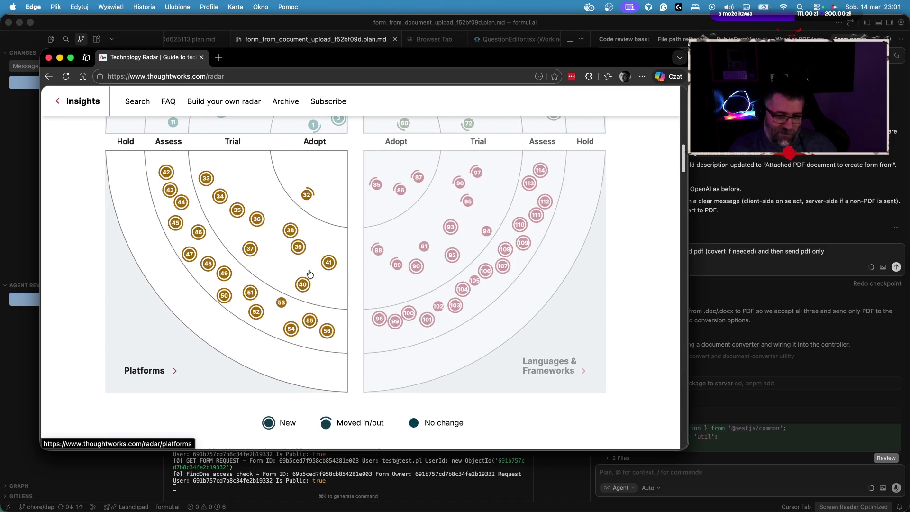
pyautogui.scroll(-3, 310, 274)
pyautogui.scroll(10, 345, 283)
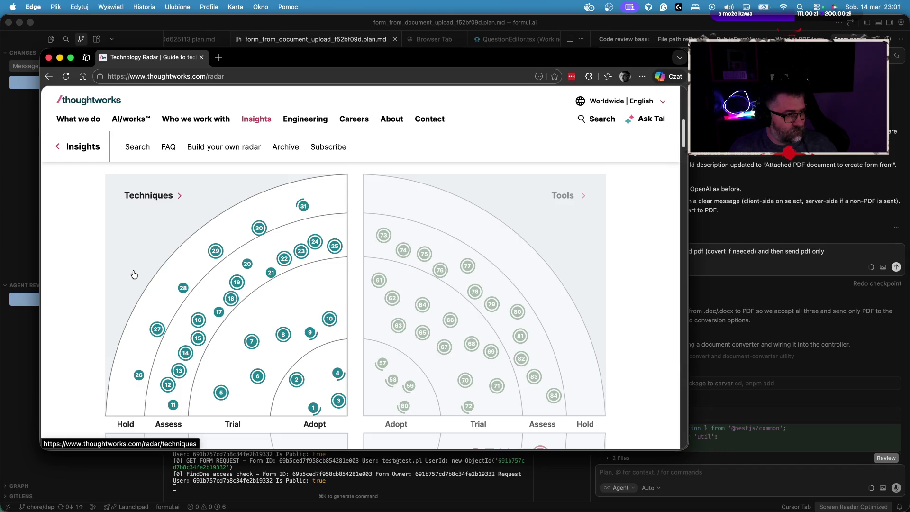
pyautogui.scroll(-2, 159, 272)
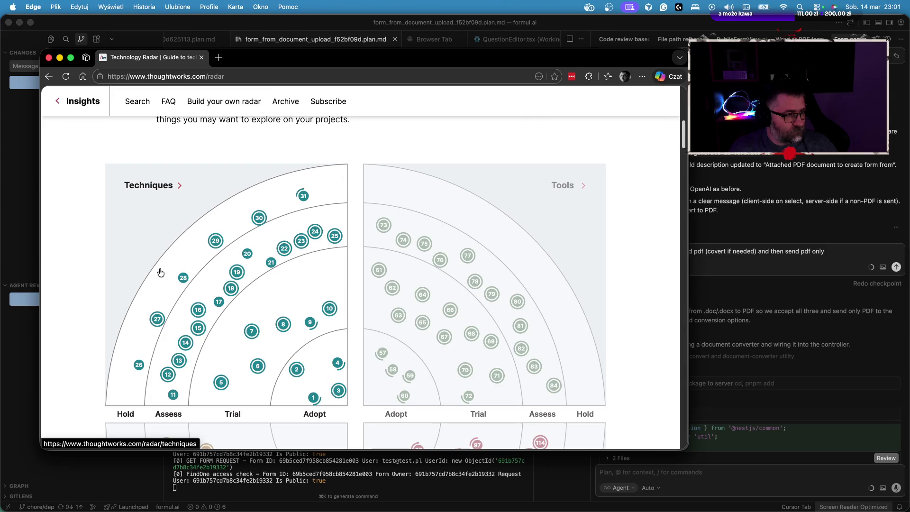
pyautogui.scroll(-5, 160, 272)
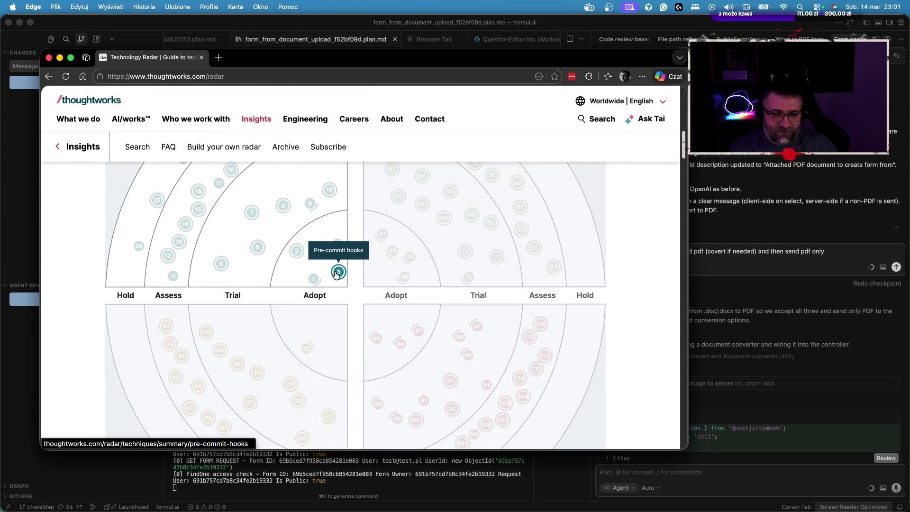
pyautogui.scroll(2, 329, 302)
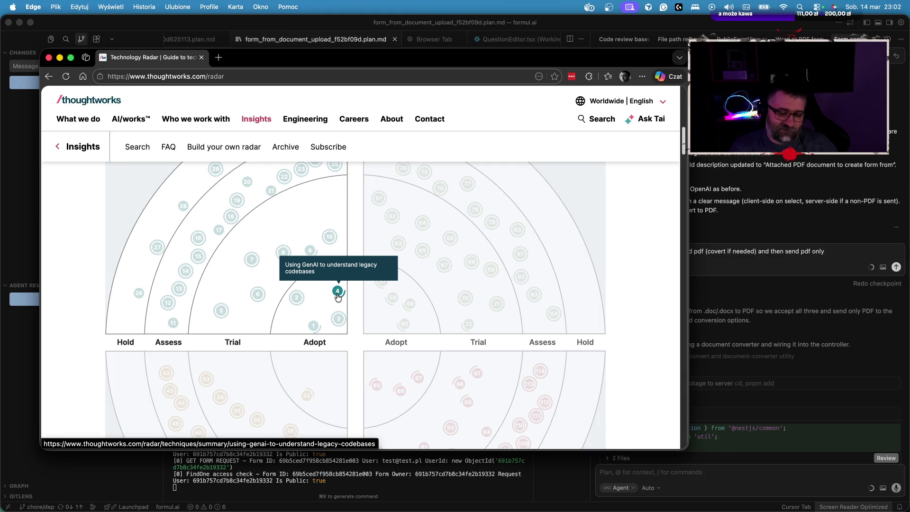
pyautogui.moveTo(298, 303)
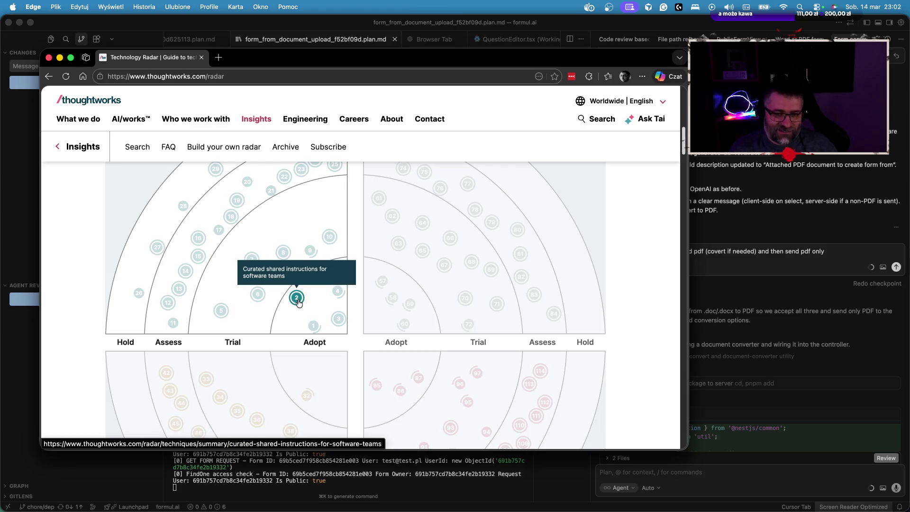
pyautogui.scroll(2, 299, 304)
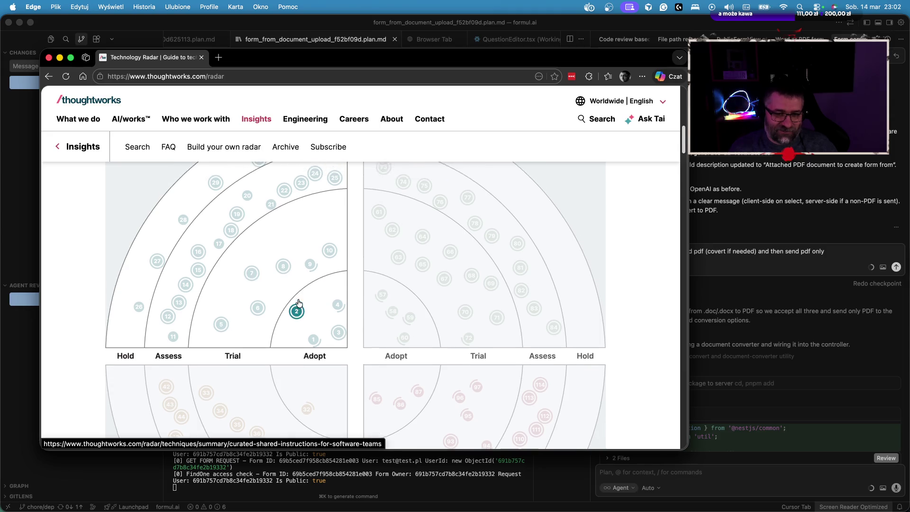
pyautogui.scroll(-2, 303, 305)
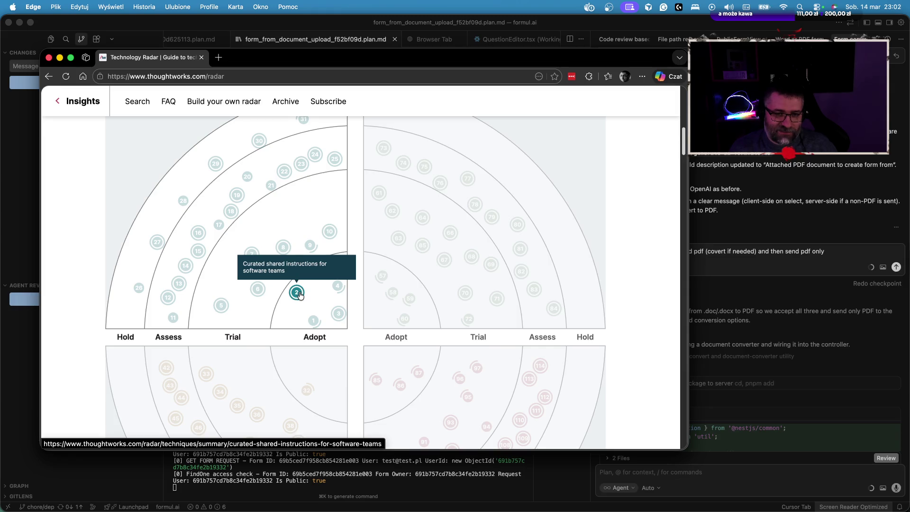
pyautogui.moveTo(329, 232)
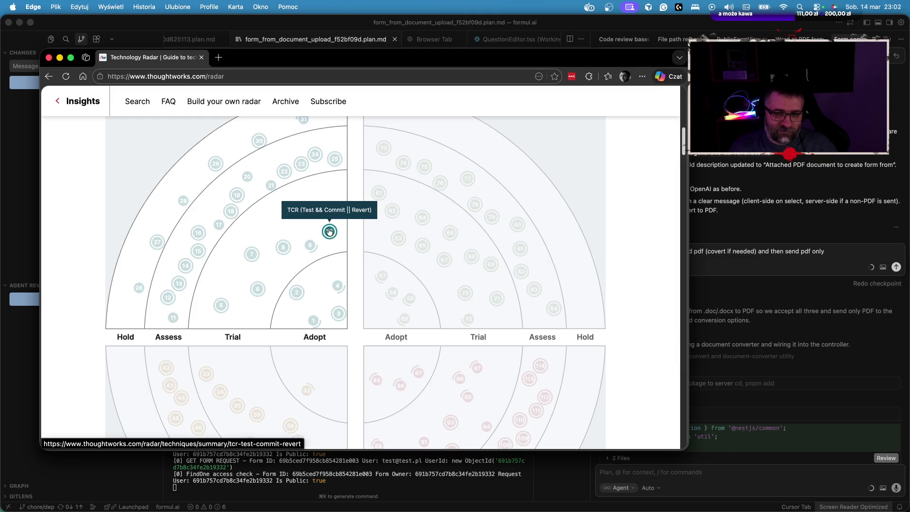
pyautogui.moveTo(313, 247)
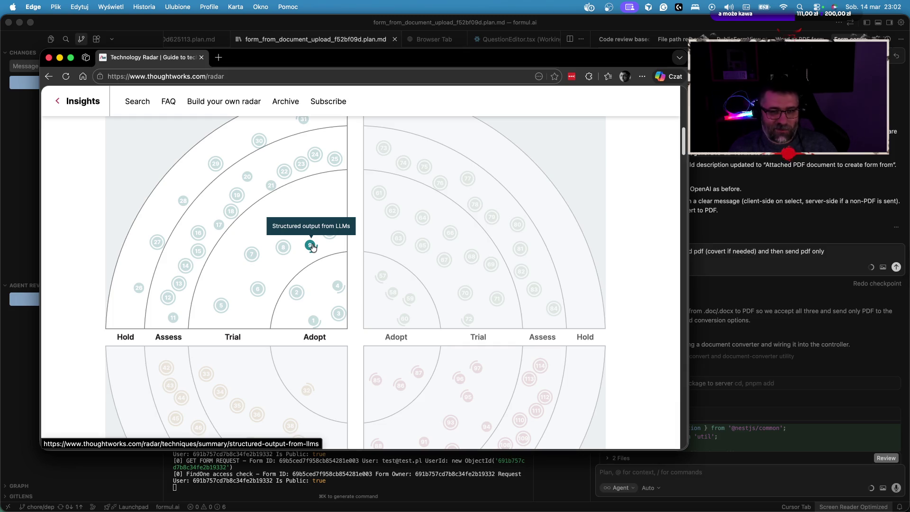
pyautogui.moveTo(255, 297)
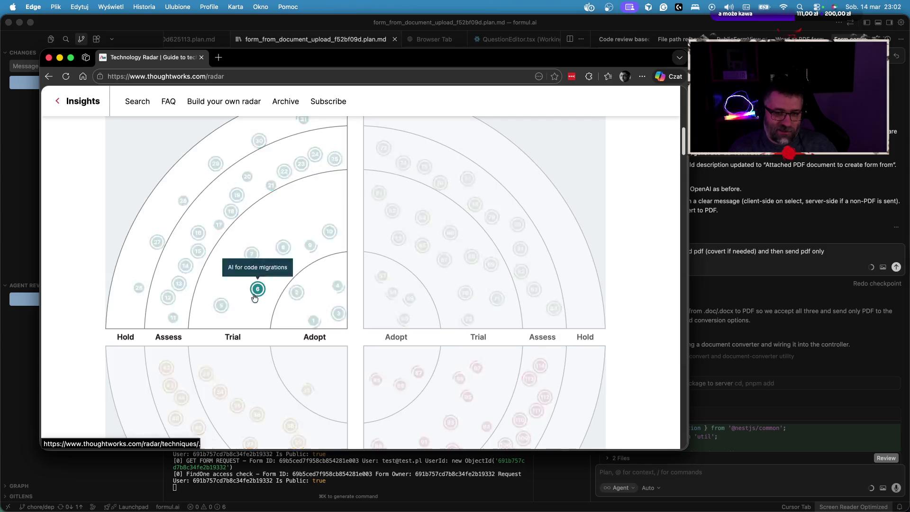
pyautogui.moveTo(285, 249)
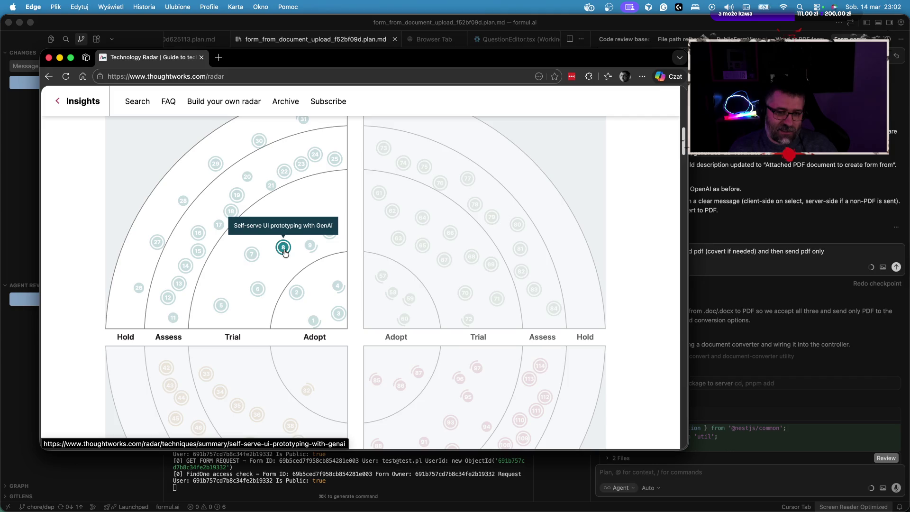
pyautogui.moveTo(253, 257)
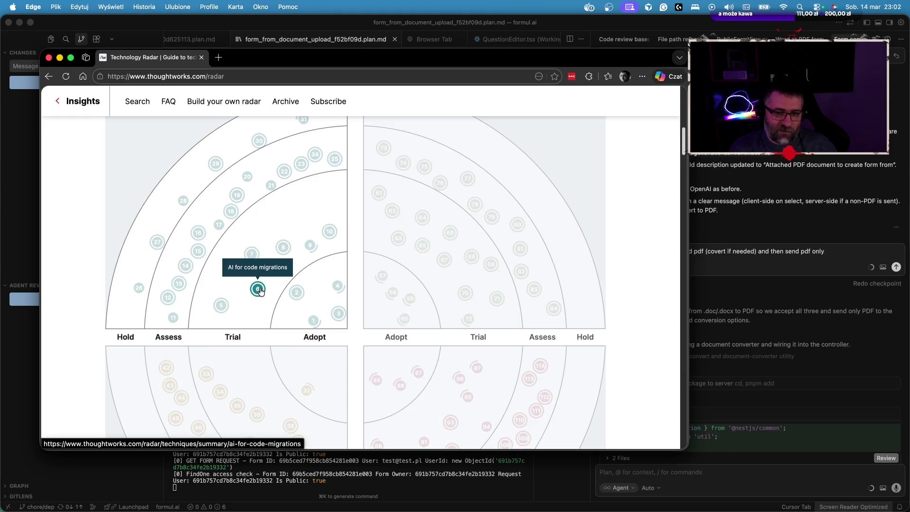
pyautogui.moveTo(220, 305)
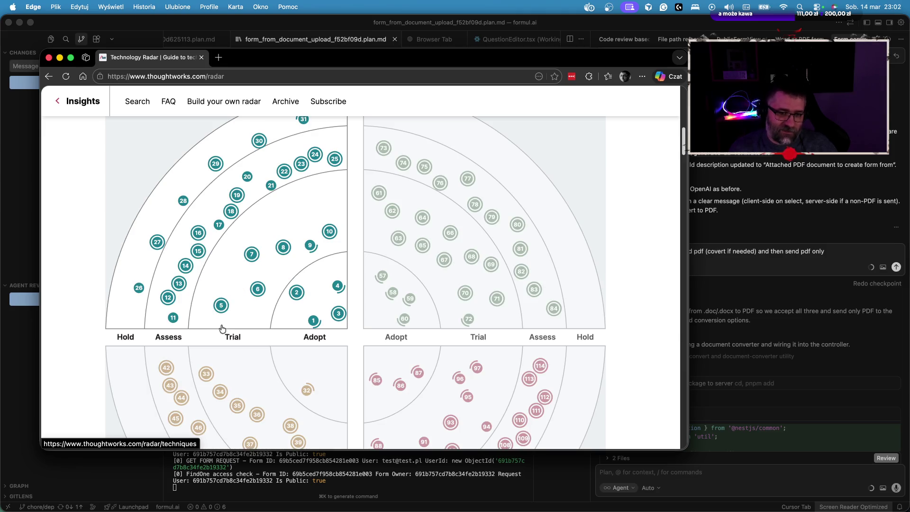
pyautogui.moveTo(176, 321)
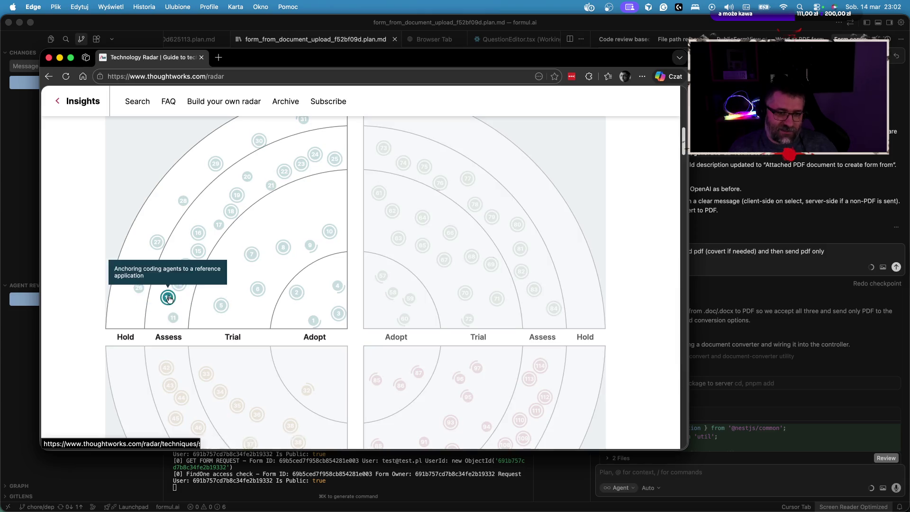
pyautogui.moveTo(180, 284)
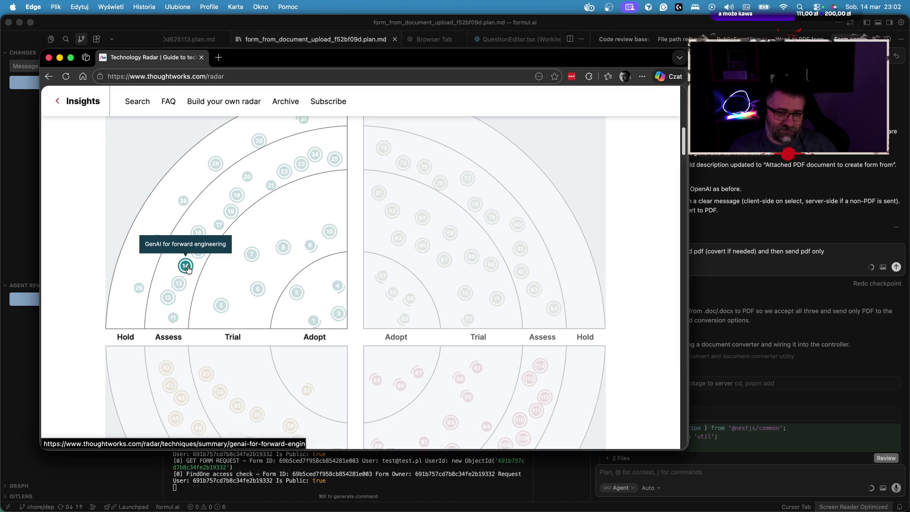
pyautogui.moveTo(200, 236)
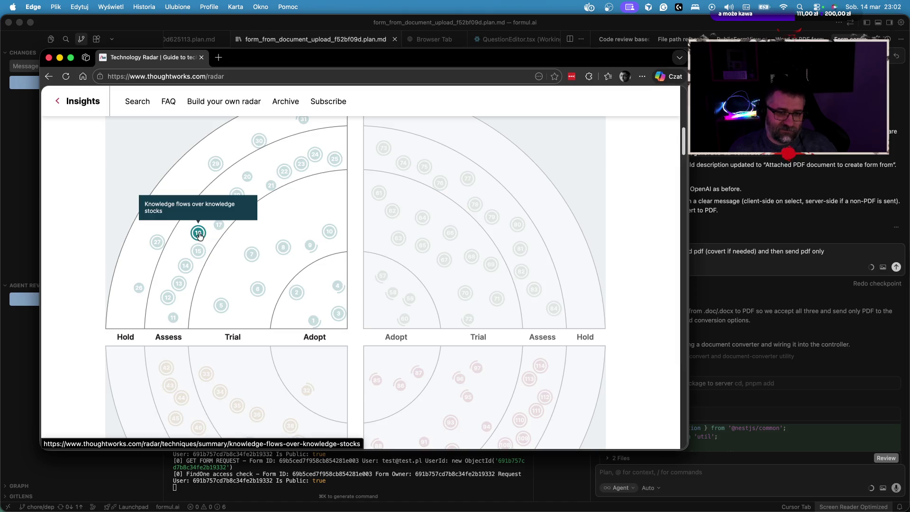
pyautogui.moveTo(224, 227)
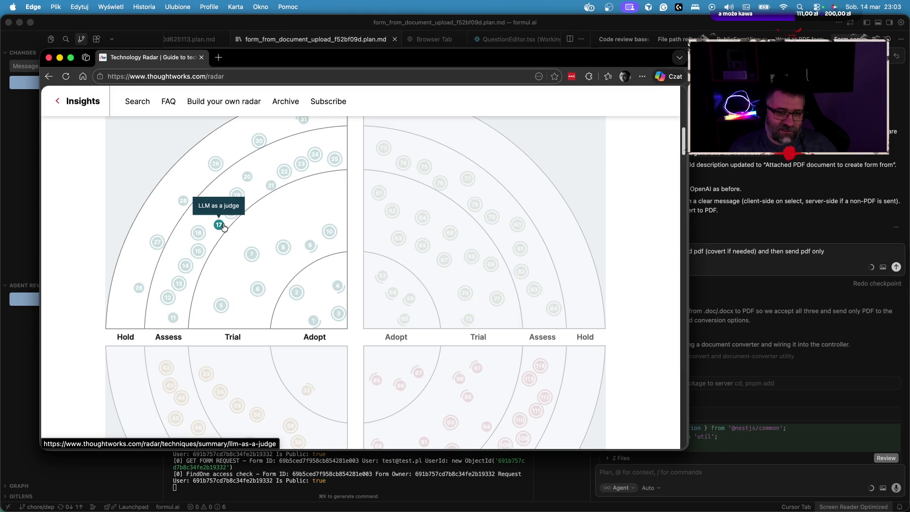
pyautogui.moveTo(157, 245)
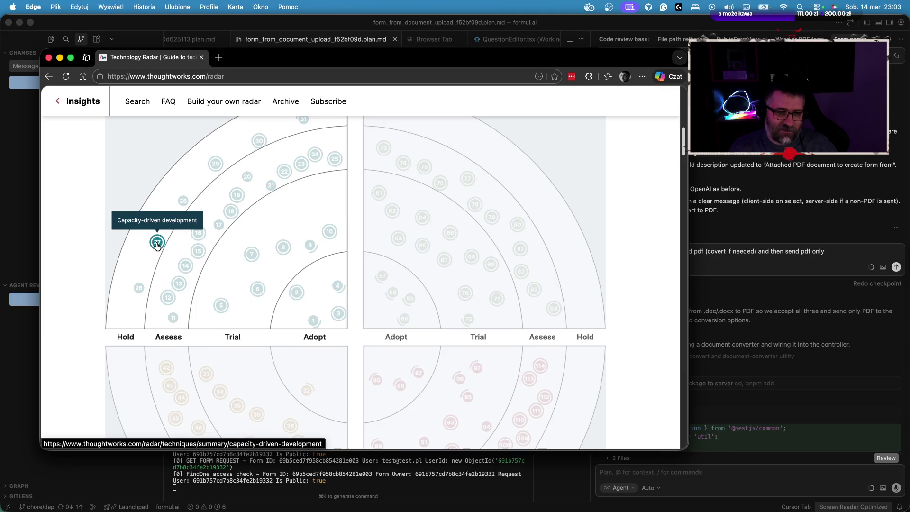
pyautogui.moveTo(138, 290)
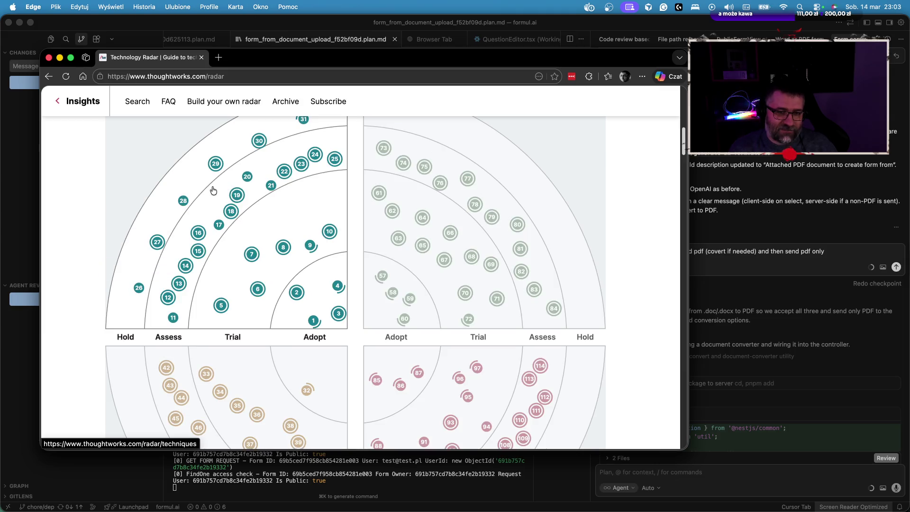
pyautogui.moveTo(216, 163)
pyautogui.scroll(3, 214, 165)
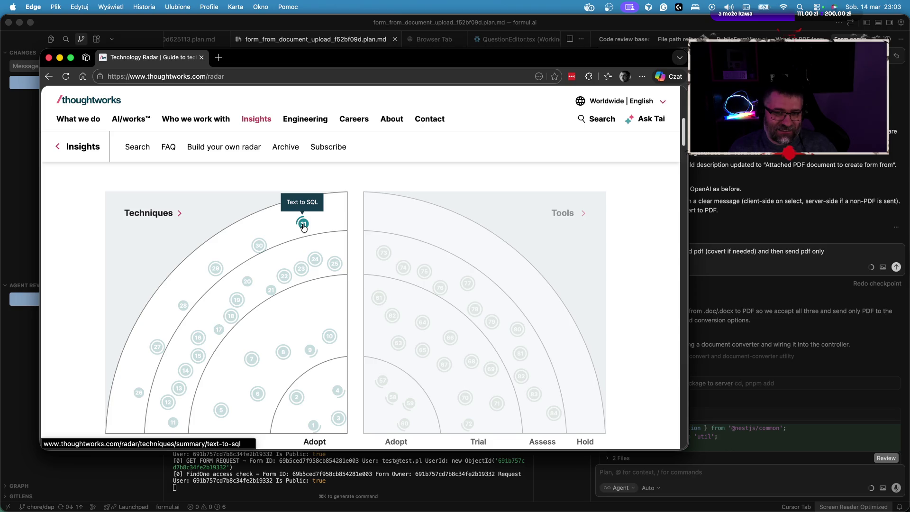
pyautogui.scroll(-5, 358, 240)
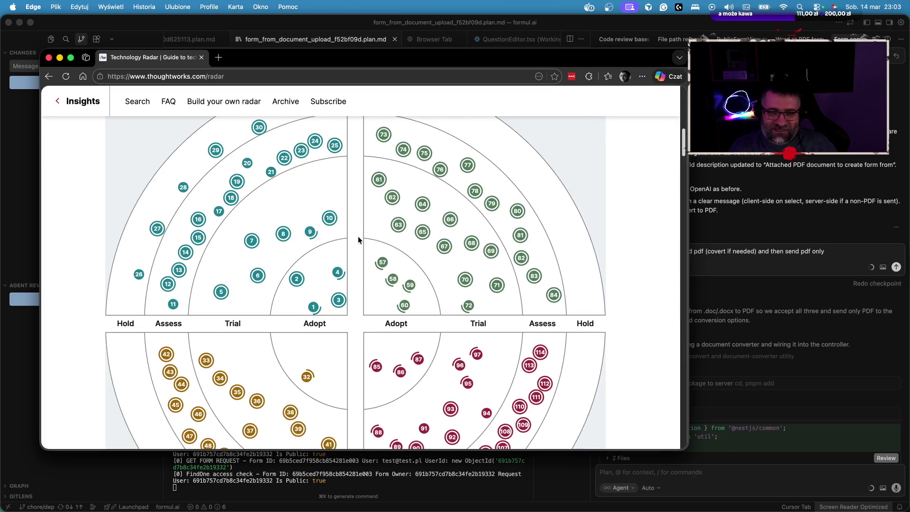
pyautogui.scroll(2, 359, 240)
pyautogui.moveTo(385, 337)
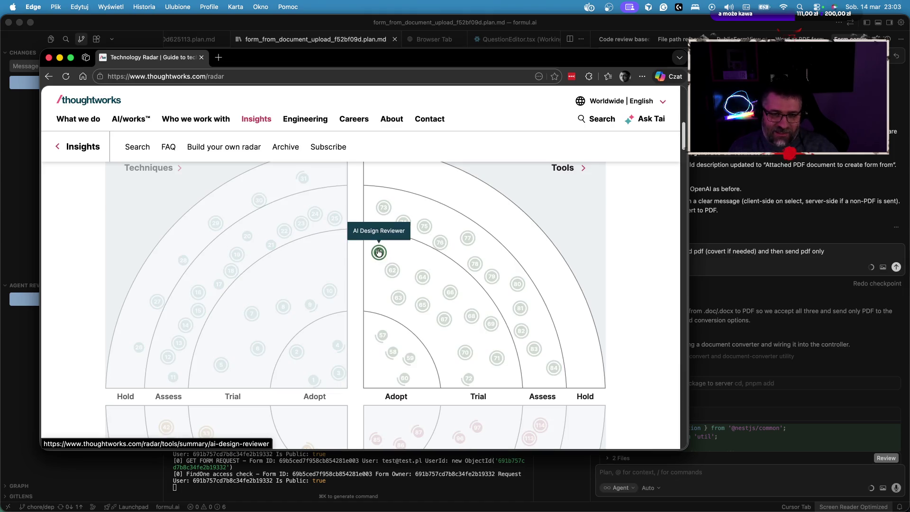
pyautogui.scroll(-4, 417, 260)
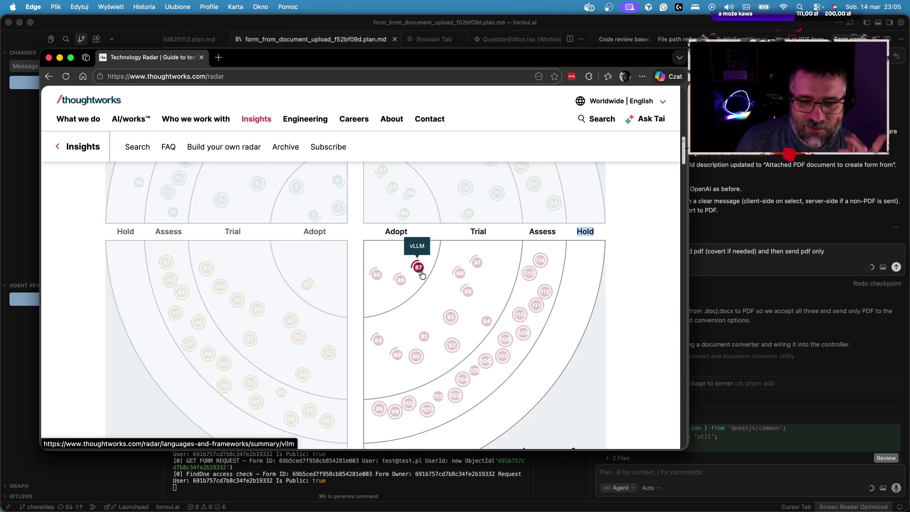
pyautogui.scroll(-1, 422, 275)
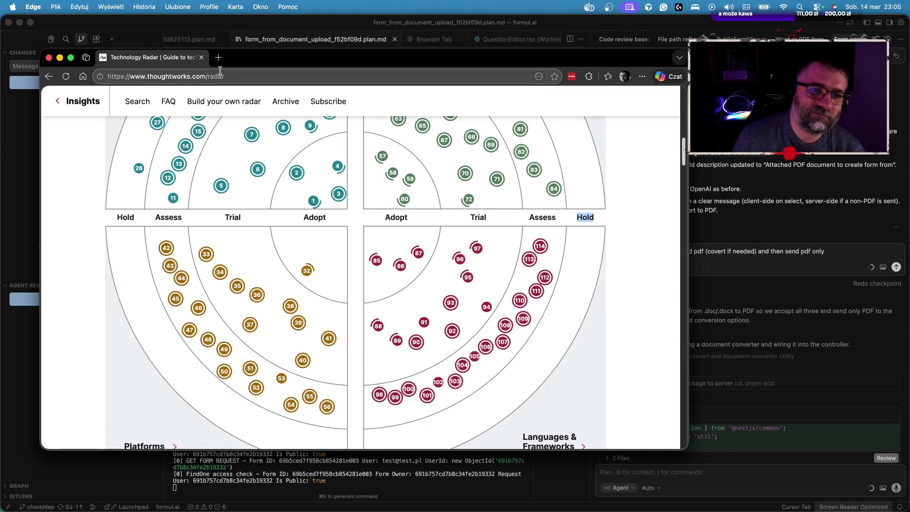
# Replace the address with a 'google modular monolith' Bing search and scroll the results.
pyautogui.click(241, 76)
pyautogui.write('googl')
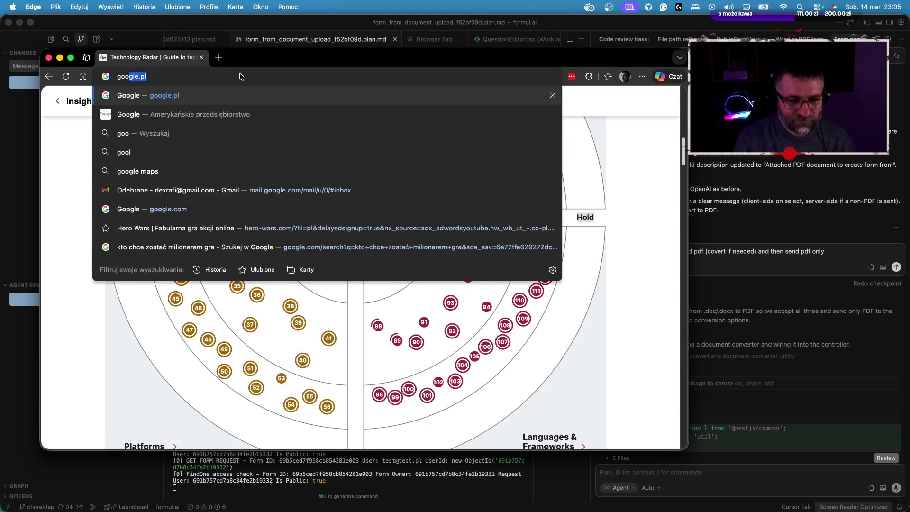
pyautogui.write('e mod')
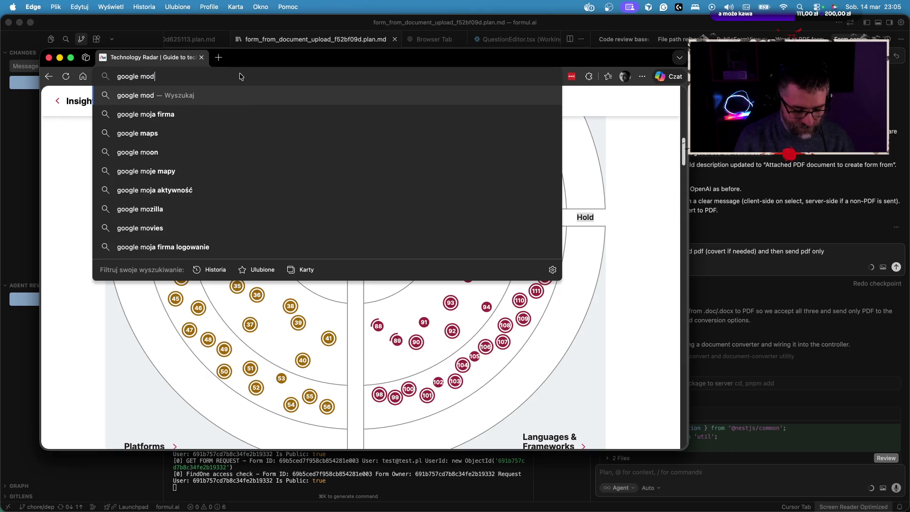
pyautogui.write('ular monolith')
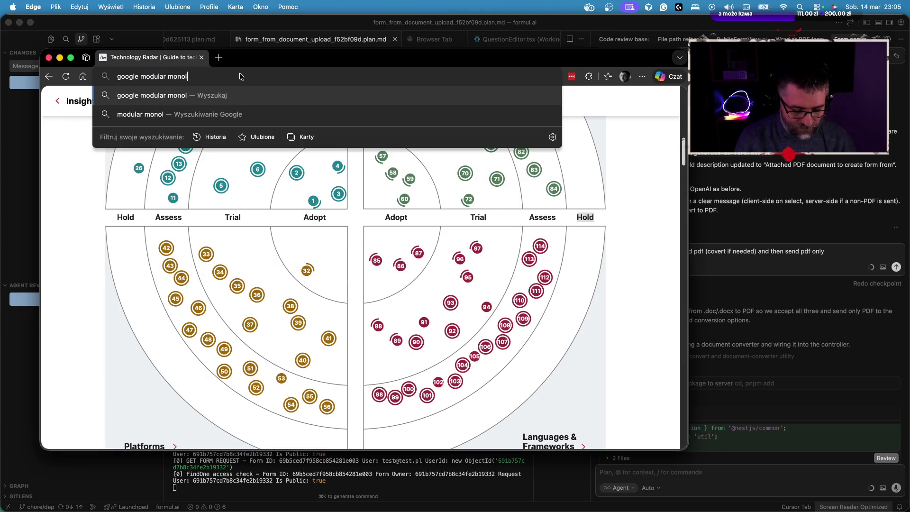
pyautogui.press('Return')
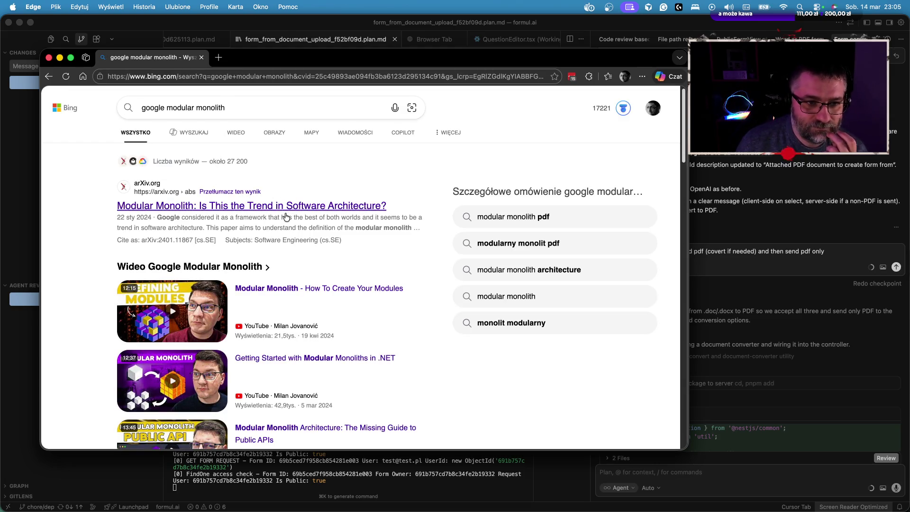
pyautogui.scroll(-1, 286, 218)
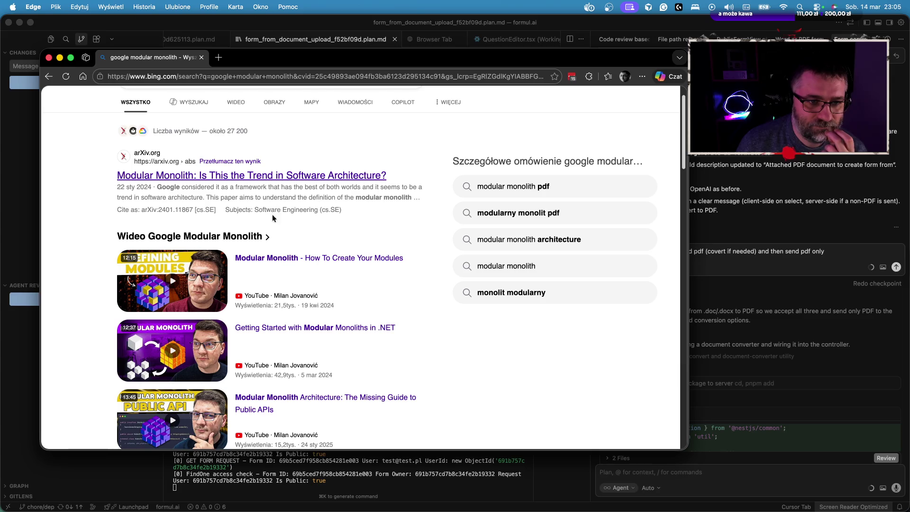
# Open the arXiv 'Modular Monolith' paper in a new tab and dismiss the citations popup.
pyautogui.keyDown('super'); pyautogui.click(268, 179); pyautogui.keyUp('super')
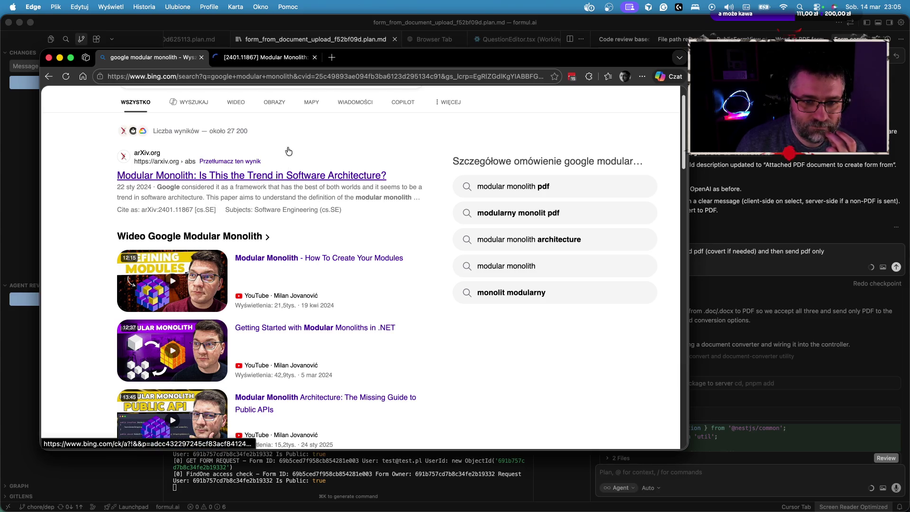
pyautogui.hotkey('ctrl', 'Tab')
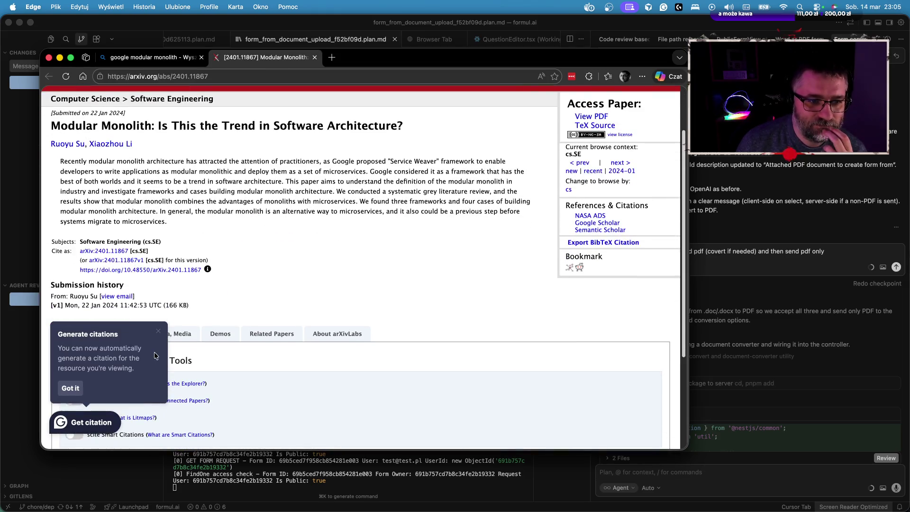
pyautogui.click(158, 331)
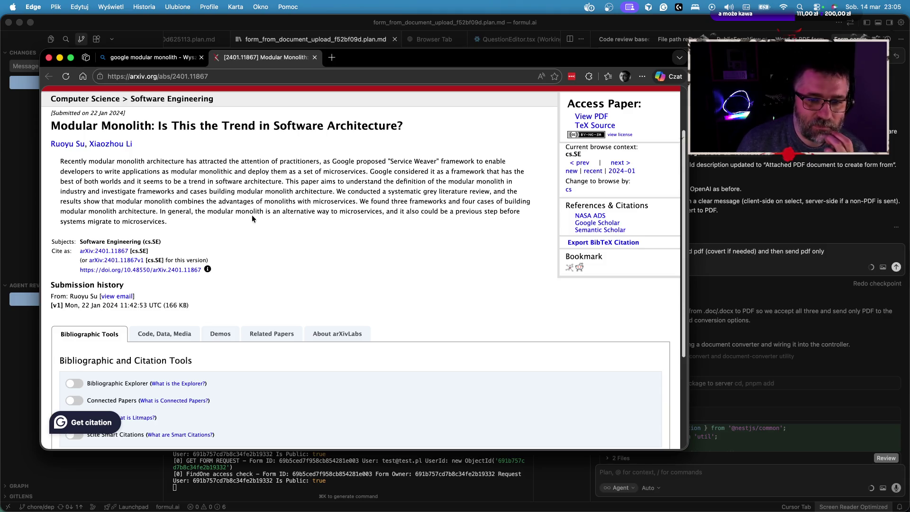
# Read through the paper's abstract, highlighting passages along the way.
pyautogui.moveTo(282, 181); pyautogui.dragTo(285, 227)
pyautogui.click(284, 166)
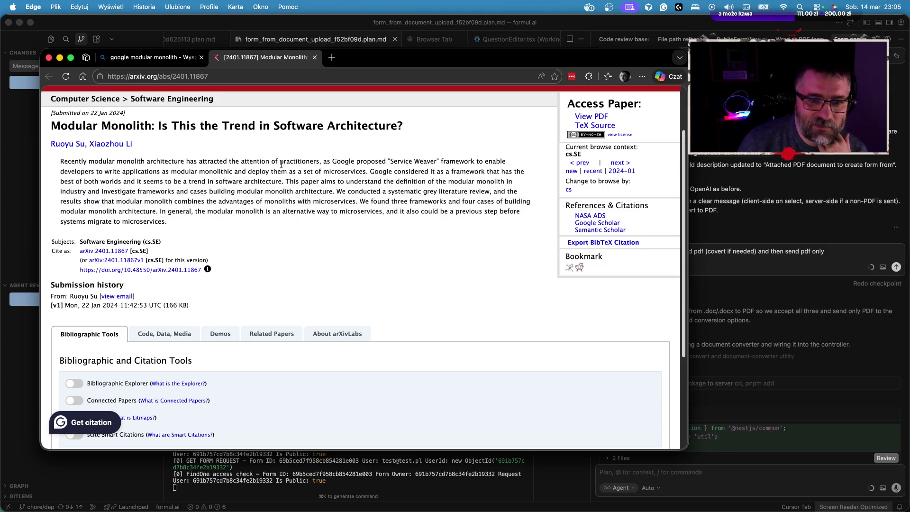
pyautogui.moveTo(271, 159); pyautogui.dragTo(259, 190)
pyautogui.moveTo(189, 163)
pyautogui.mouseDown()
pyautogui.moveTo(260, 172)
pyautogui.moveTo(515, 168)
pyautogui.moveTo(193, 171)
pyautogui.moveTo(248, 173)
pyautogui.moveTo(268, 191)
pyautogui.mouseUp()
pyautogui.click(193, 197)
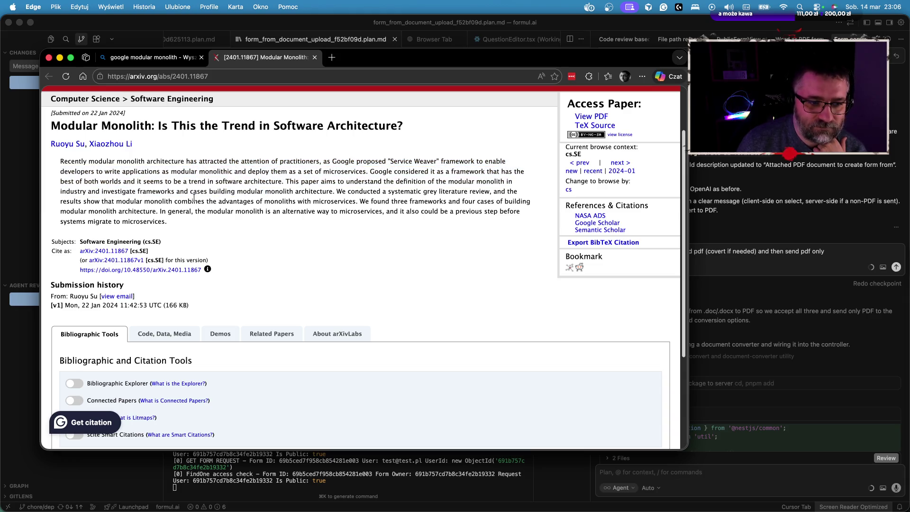
# Return to the Bing 'google modular monolith' results tab.
pyautogui.scroll(-1, 194, 198)
pyautogui.click(175, 57)
pyautogui.scroll(-7, 225, 182)
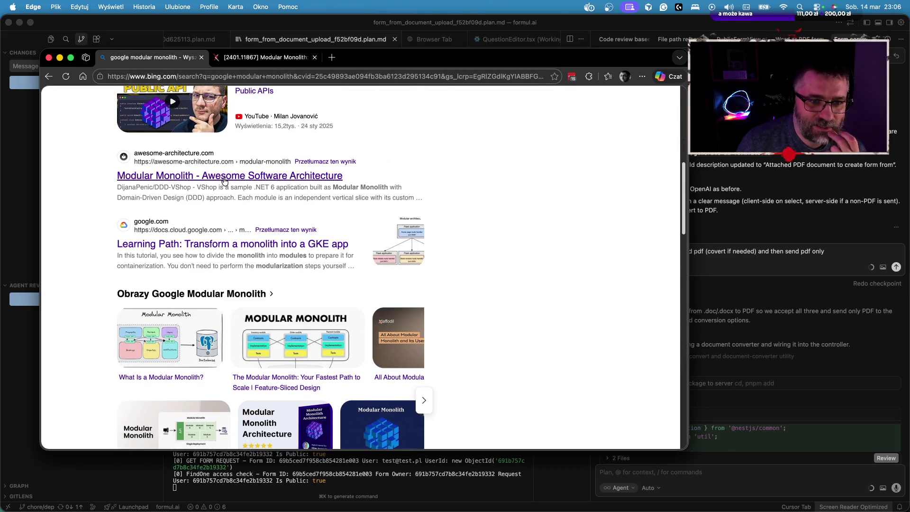
pyautogui.click(225, 182)
# Scroll down the first results page, past related searches, to the pagination.
pyautogui.scroll(-2, 223, 213)
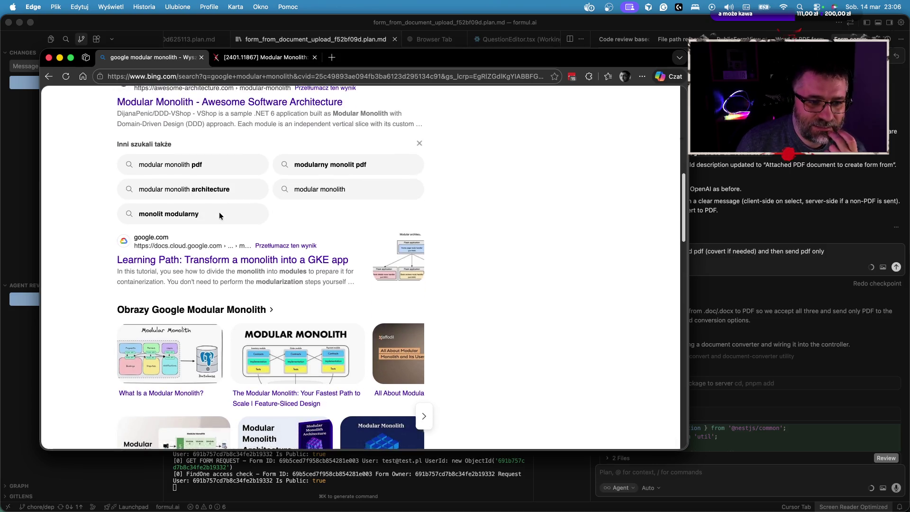
pyautogui.scroll(-6, 233, 237)
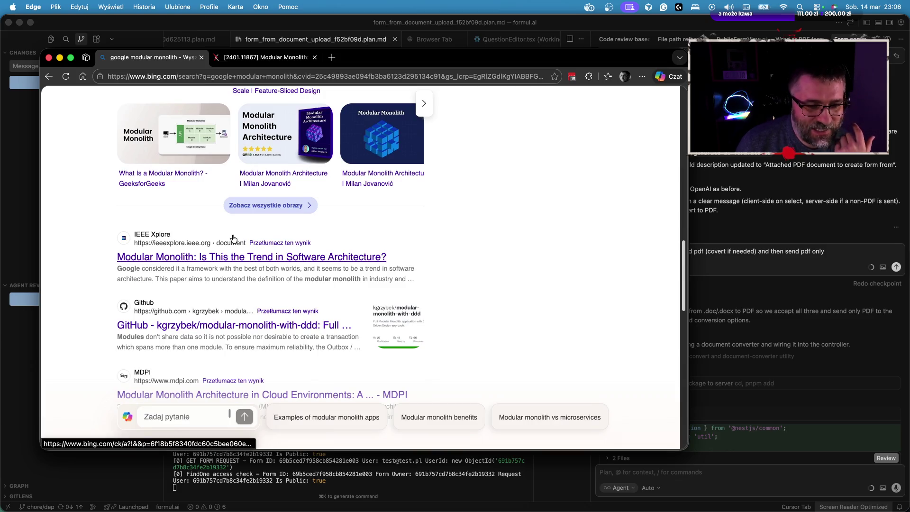
pyautogui.scroll(-1, 233, 238)
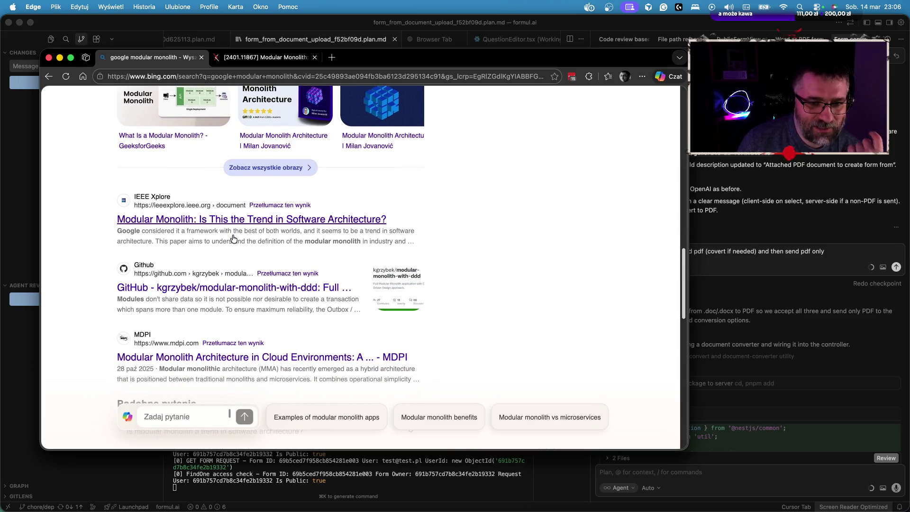
pyautogui.scroll(-4, 232, 242)
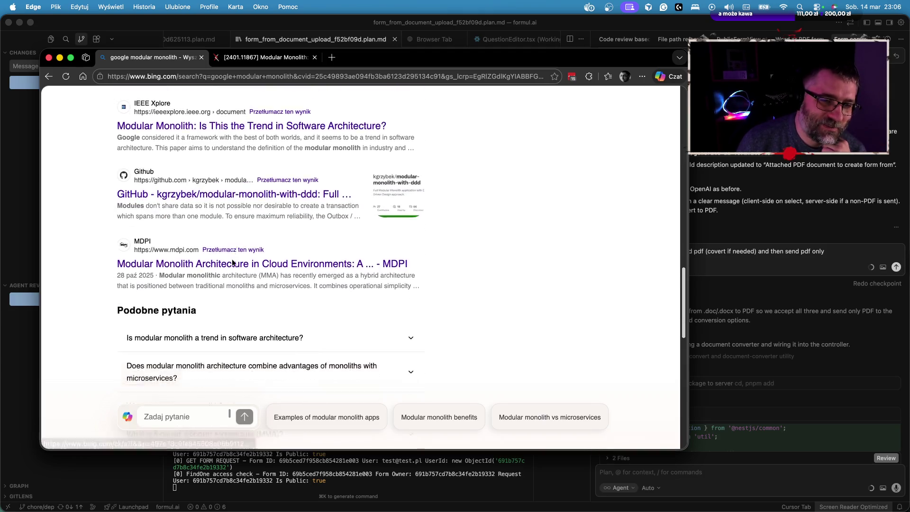
pyautogui.scroll(-5, 232, 259)
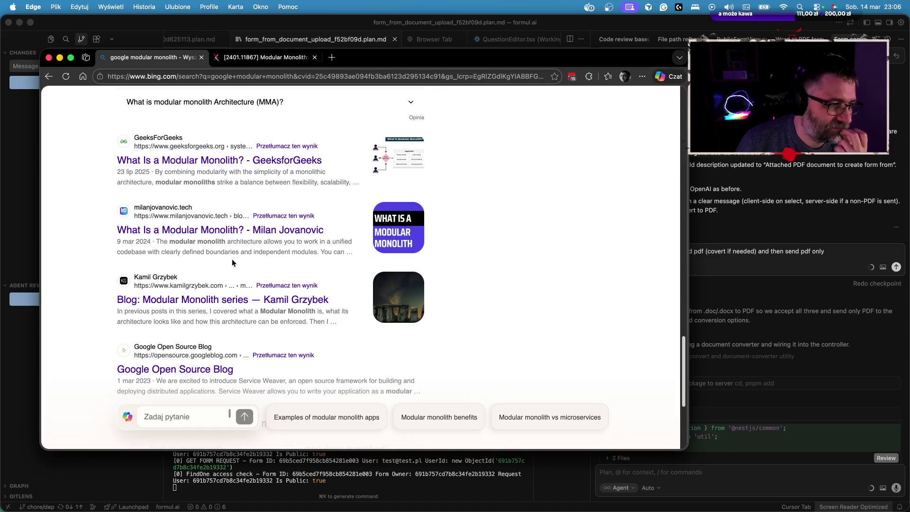
pyautogui.scroll(-3, 231, 260)
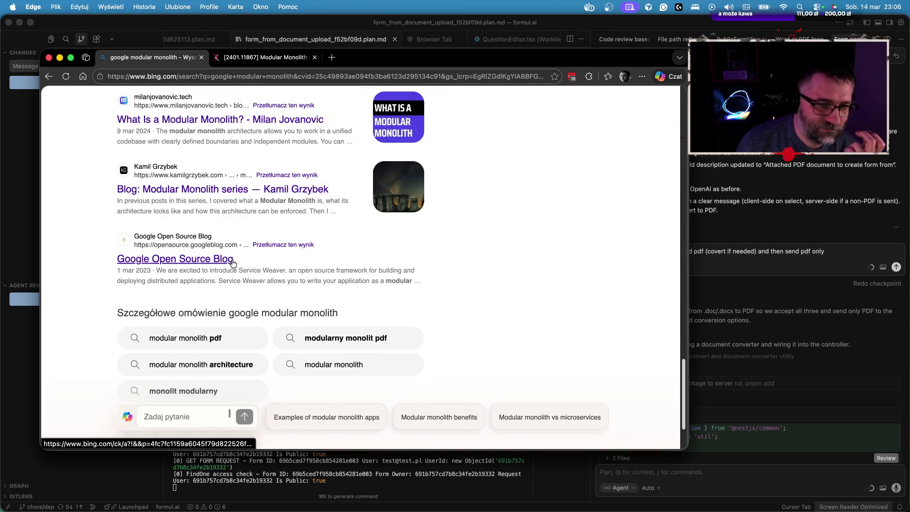
pyautogui.scroll(-2, 232, 259)
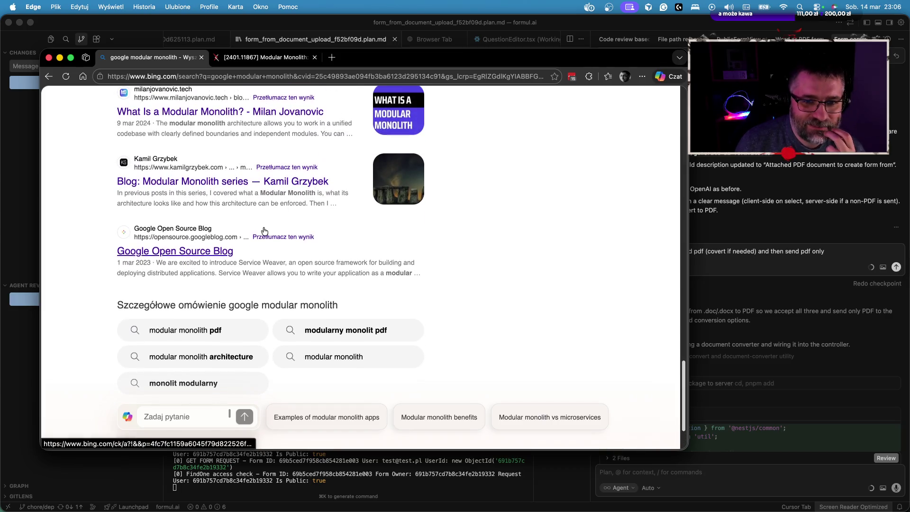
pyautogui.scroll(-2, 264, 230)
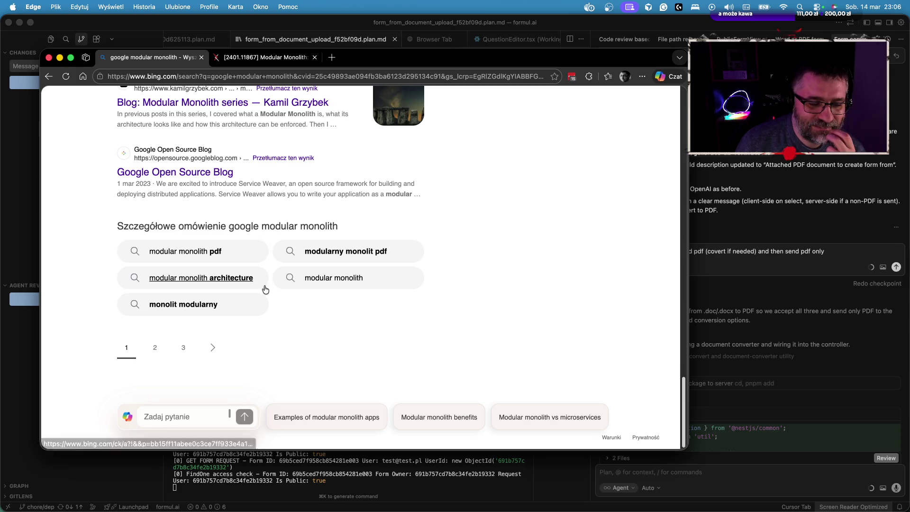
# Go to page 2 of the results (11–20 of 27,400) and scroll through it.
pyautogui.click(155, 347)
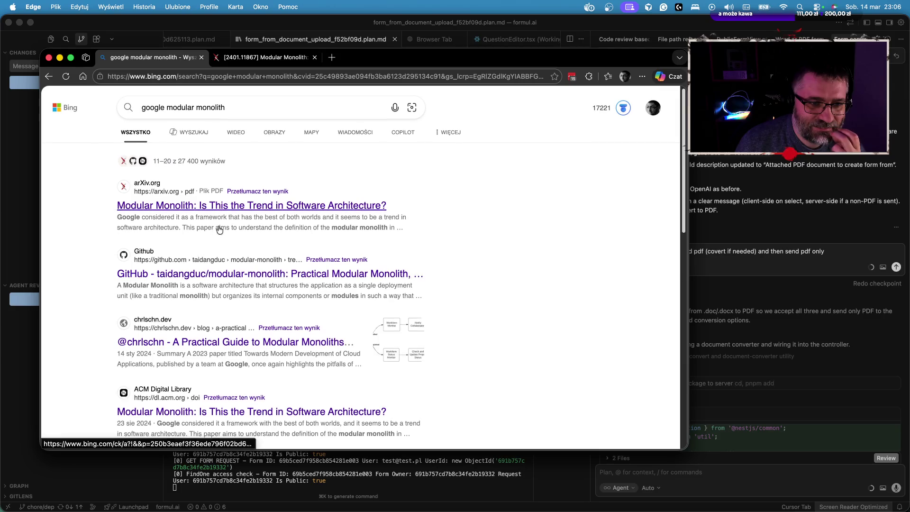
pyautogui.scroll(-1, 285, 211)
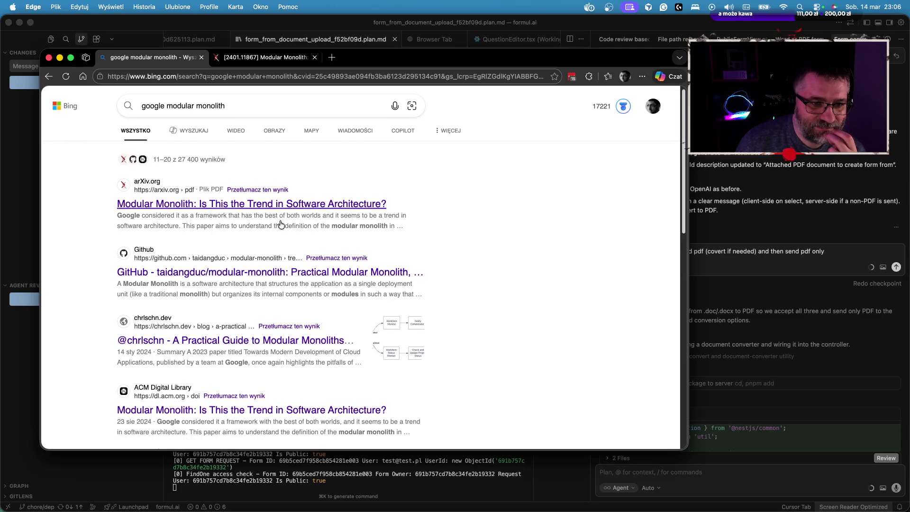
pyautogui.scroll(-2, 274, 231)
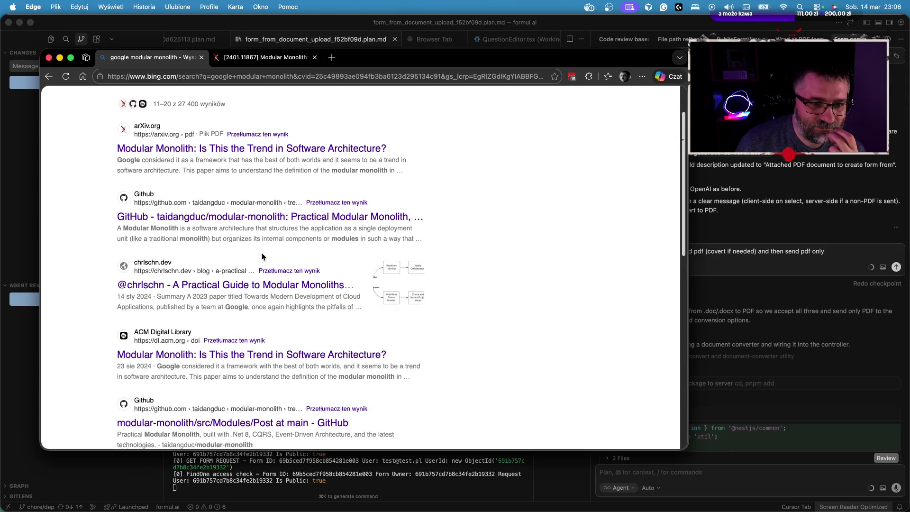
pyautogui.scroll(-2, 266, 254)
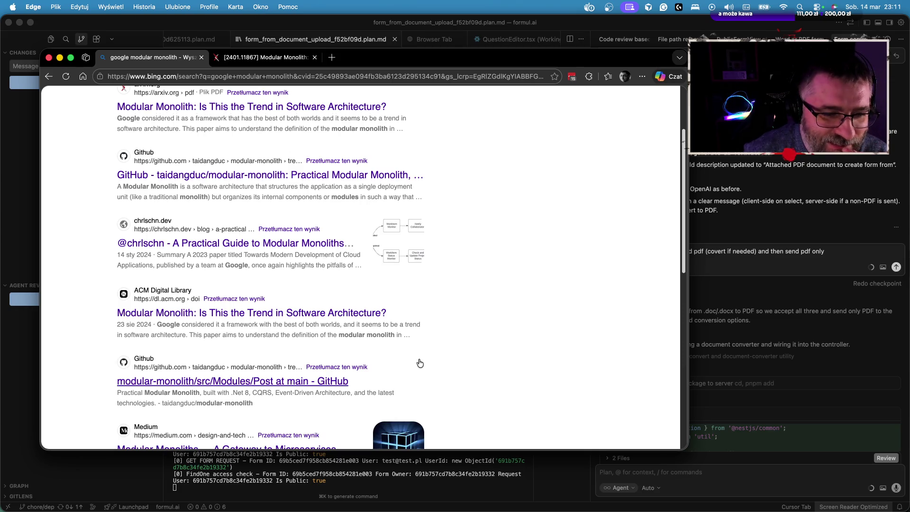
# Finish scrolling page 2, then hide Edge to reveal the Cursor form-from-document plan.
pyautogui.scroll(-1, 478, 351)
pyautogui.scroll(-5, 478, 353)
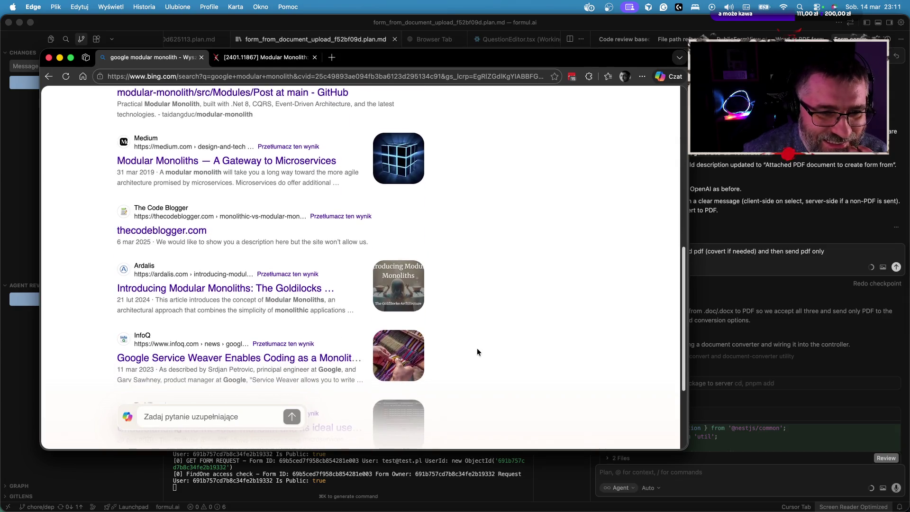
pyautogui.scroll(-1, 477, 352)
pyautogui.scroll(-1, 477, 351)
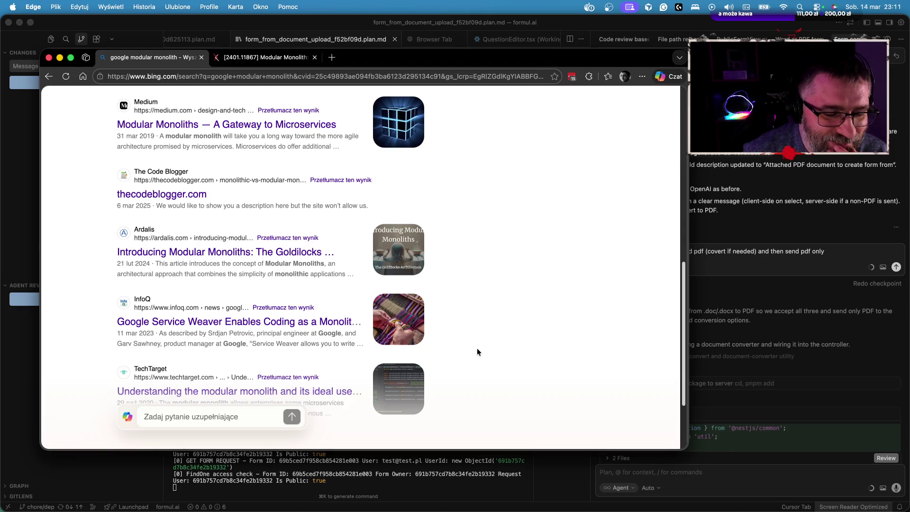
pyautogui.scroll(-1, 477, 352)
pyautogui.scroll(-1, 477, 352)
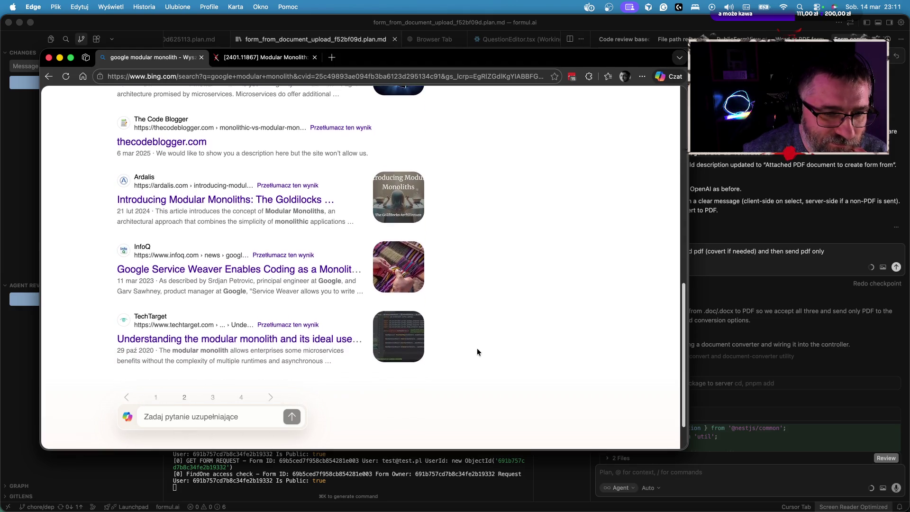
pyautogui.scroll(10, 476, 347)
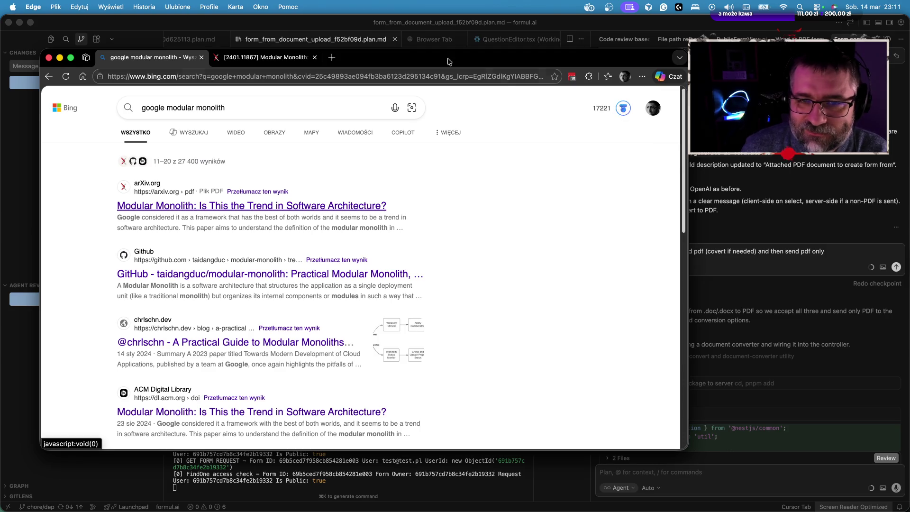
pyautogui.press('cmd+m')
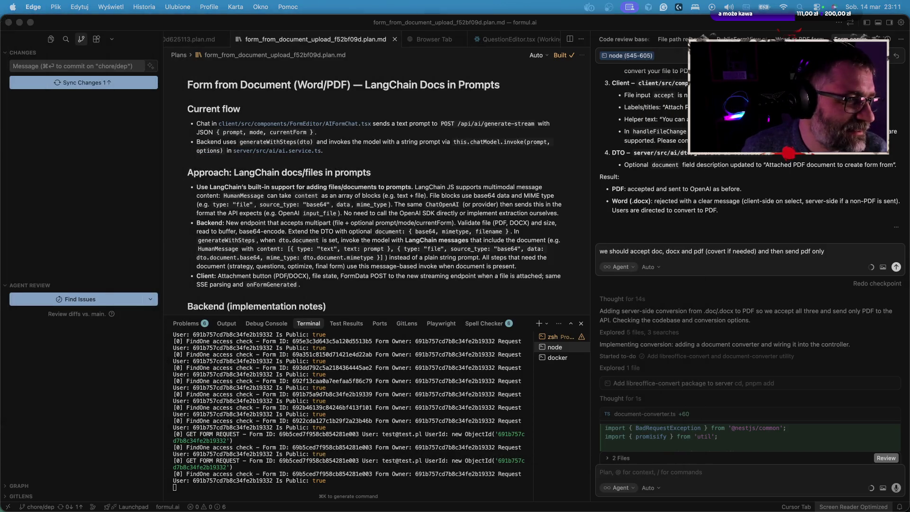
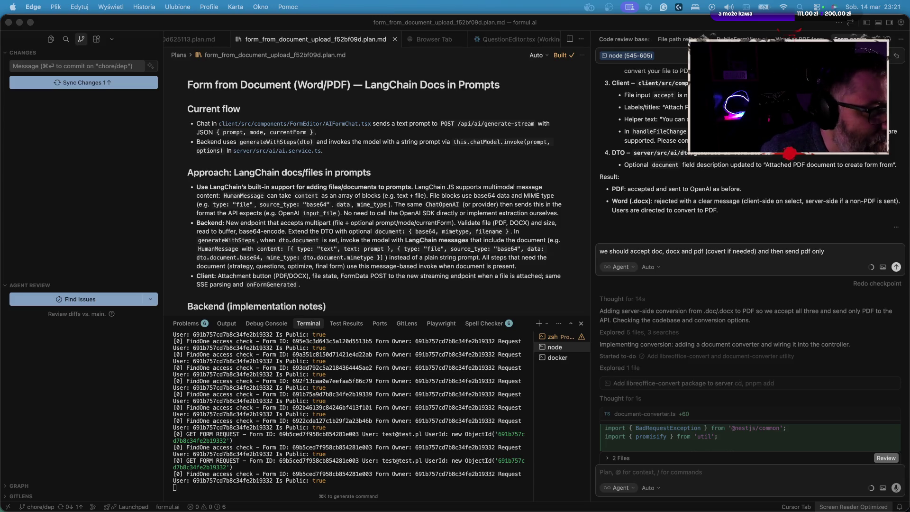
# Bring the Edge window with the 'Karta podarunkowa EMIK 25PLN' giveaway to the front.
pyautogui.press('super+Tab')
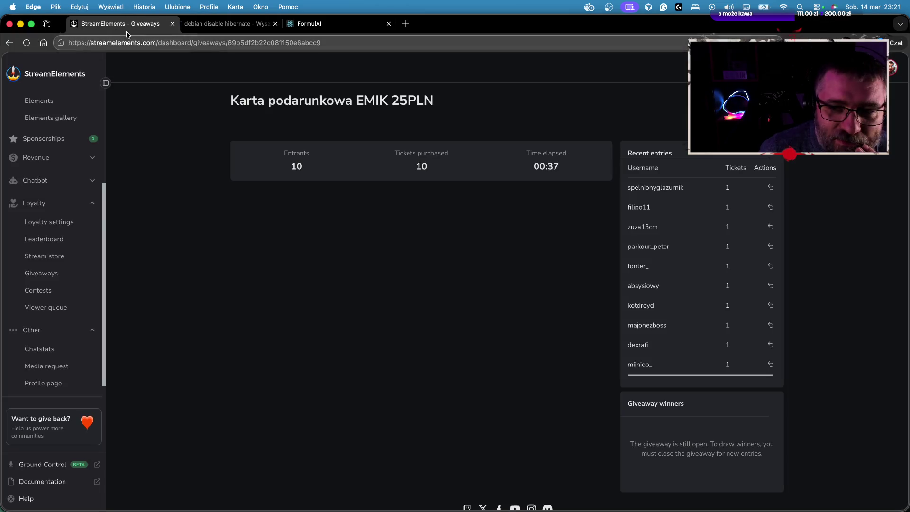
pyautogui.scroll(-1, 673, 185)
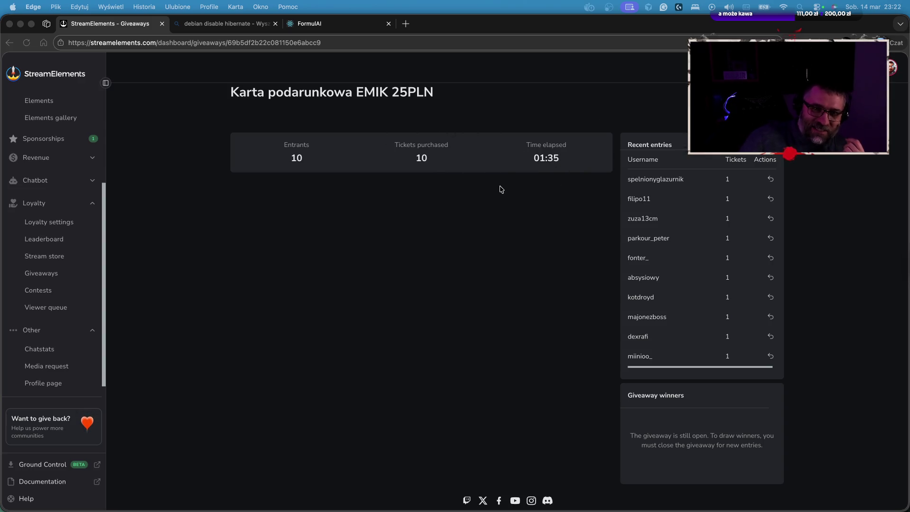
pyautogui.scroll(1, 474, 167)
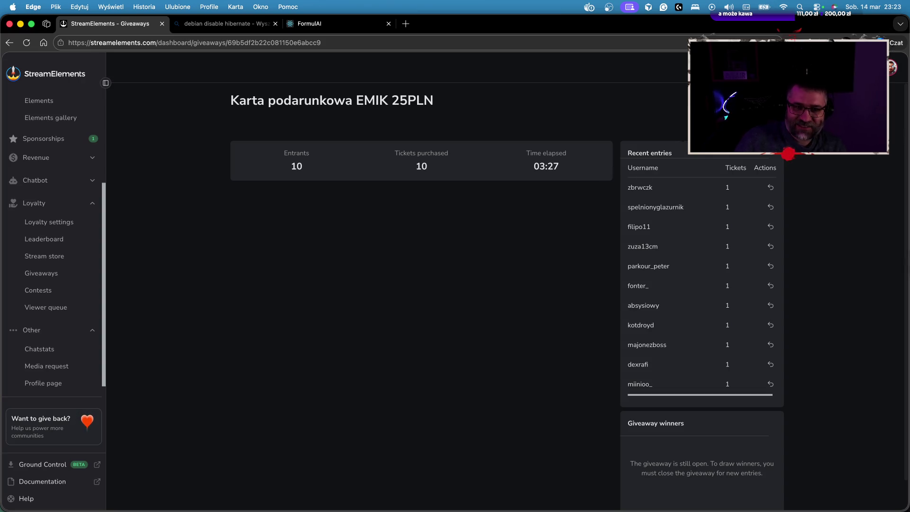
# Scroll up and down the giveaway page to review its 11 entrants.
pyautogui.scroll(-3, 746, 287)
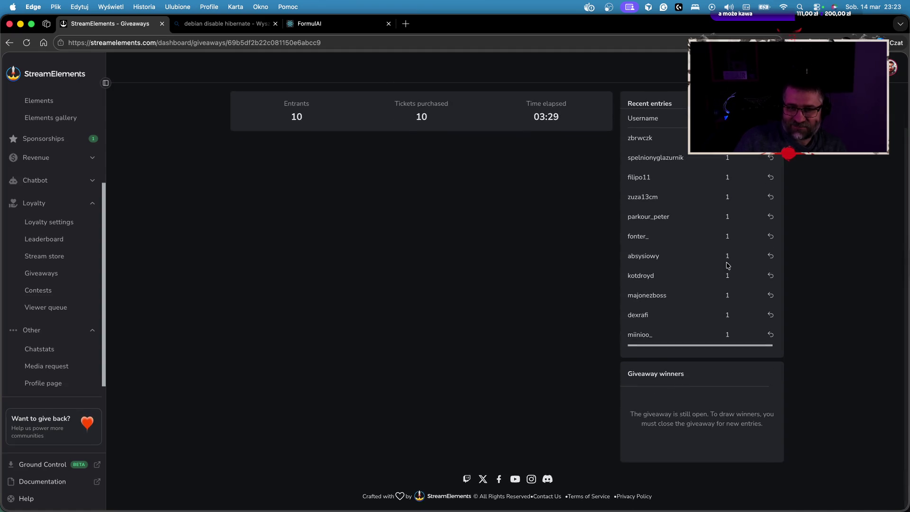
pyautogui.scroll(3, 728, 265)
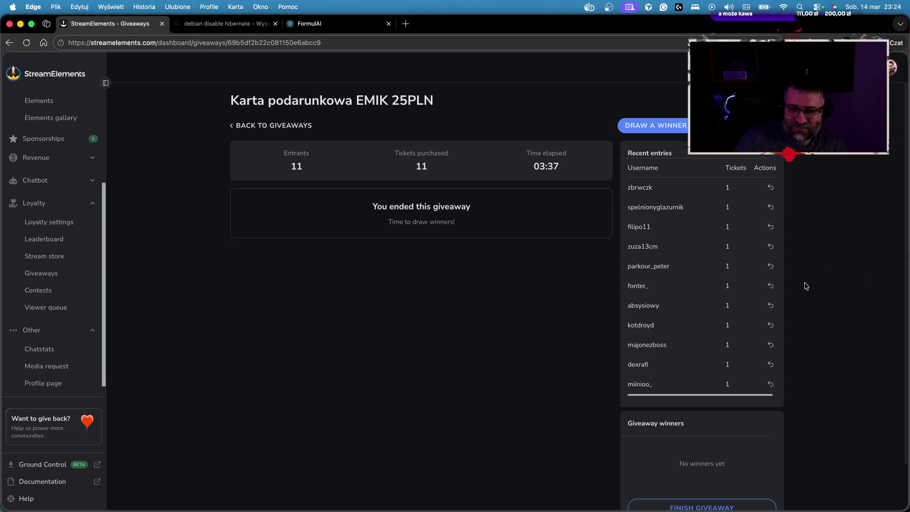
pyautogui.scroll(-3, 804, 284)
pyautogui.scroll(3, 670, 403)
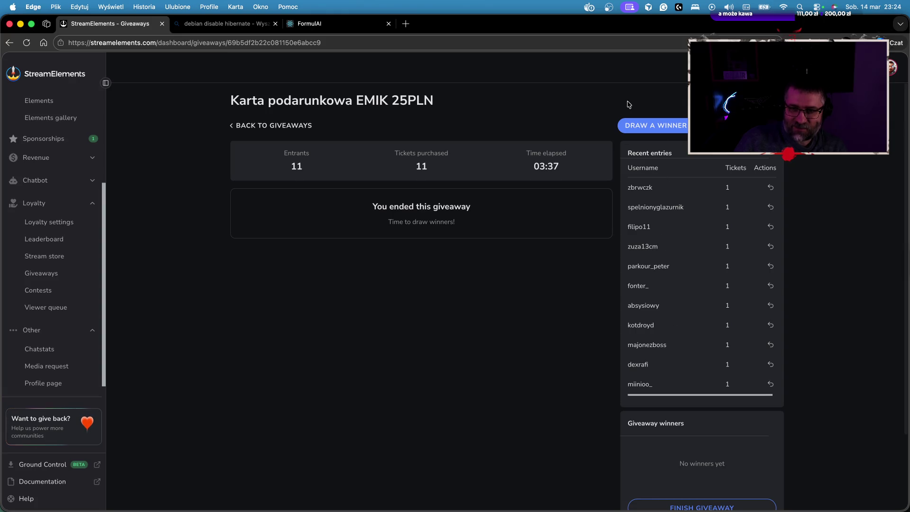
pyautogui.scroll(-1, 592, 208)
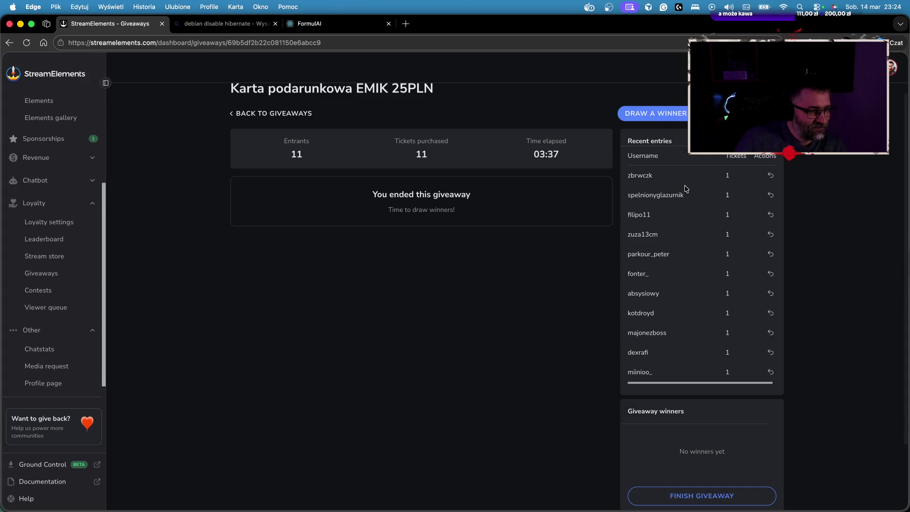
# Draw winners #1 and #2 for the giveaway and select the second winner's name.
pyautogui.click(658, 118)
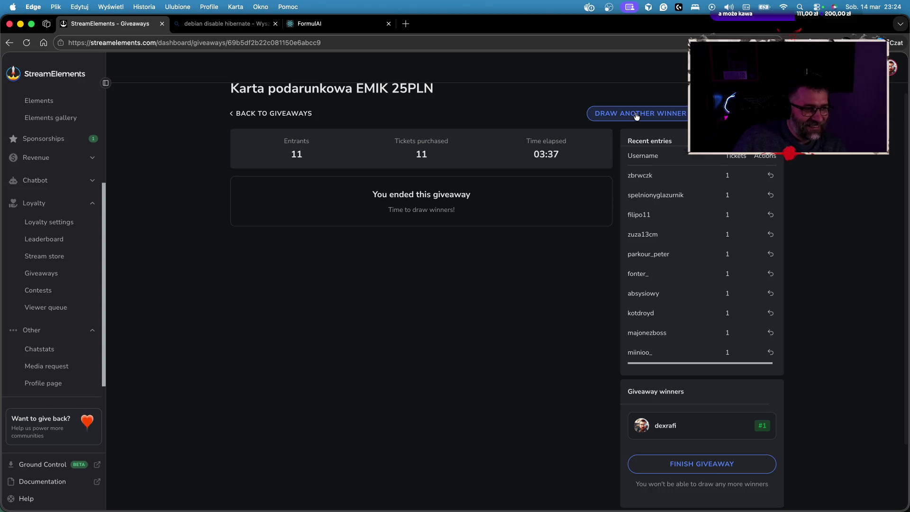
pyautogui.click(636, 115)
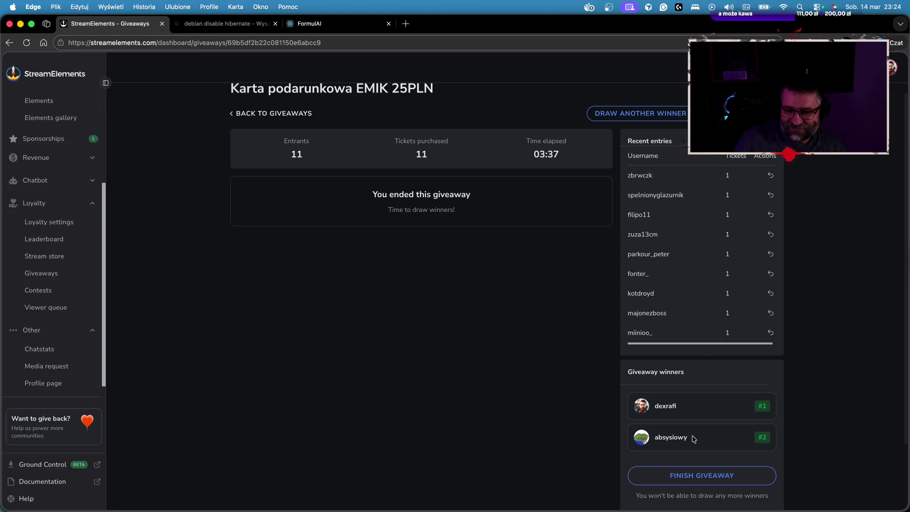
pyautogui.moveTo(691, 437); pyautogui.dragTo(655, 439)
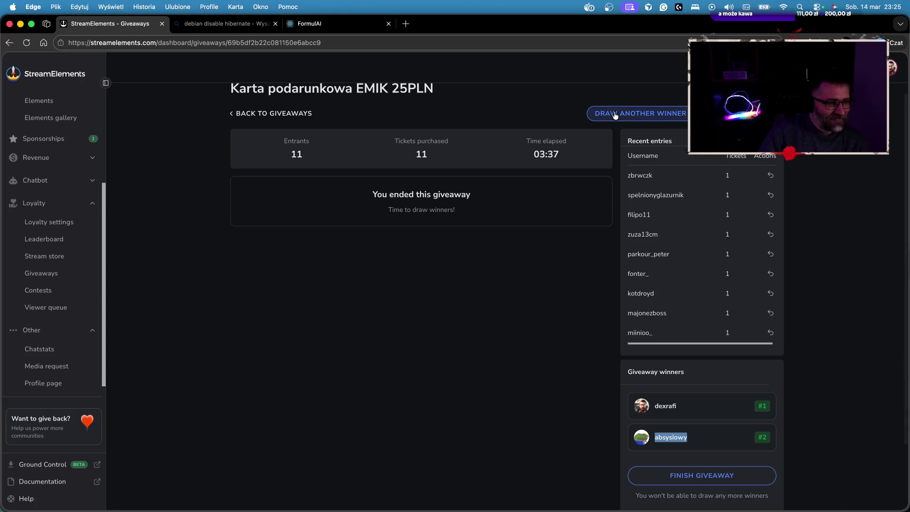
pyautogui.click(639, 114)
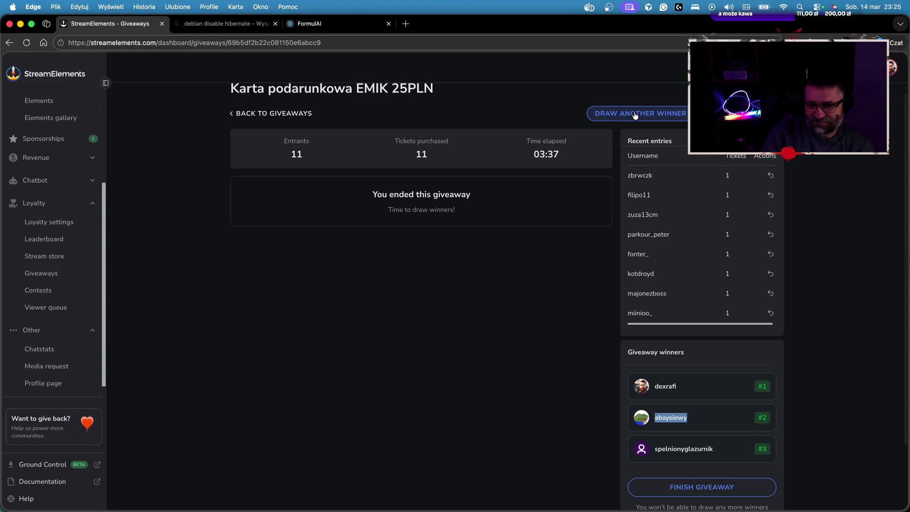
pyautogui.click(635, 115)
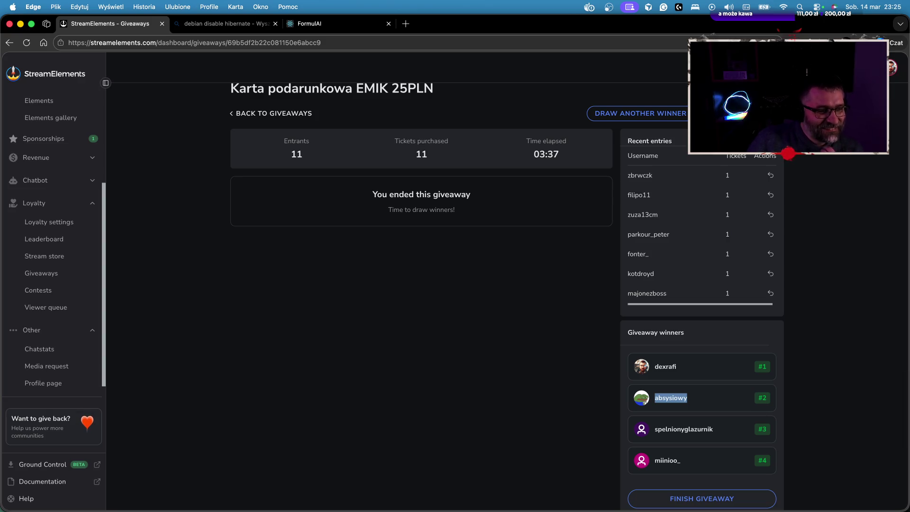
pyautogui.scroll(2, 549, 296)
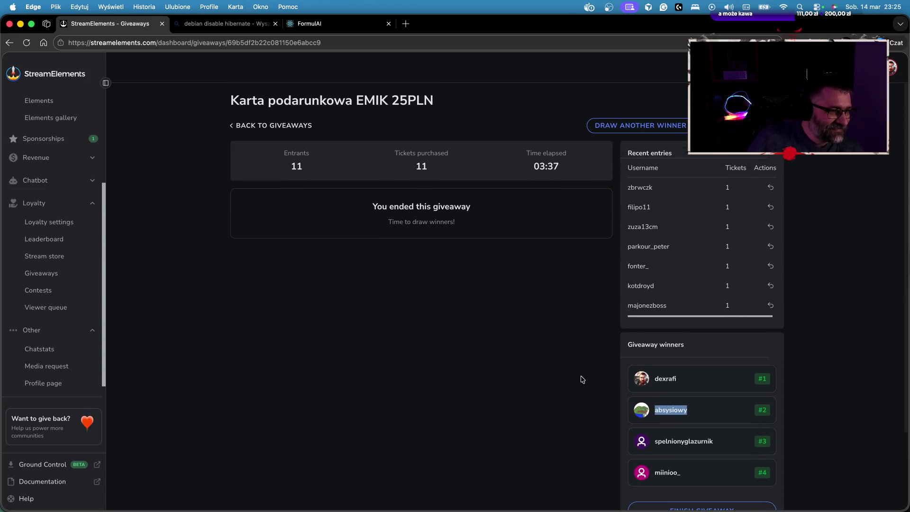
pyautogui.scroll(-3, 582, 379)
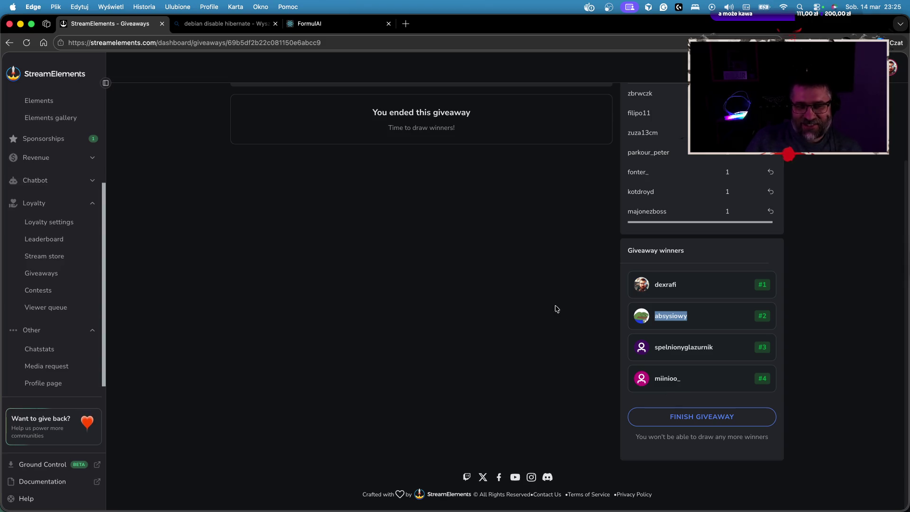
pyautogui.scroll(3, 532, 214)
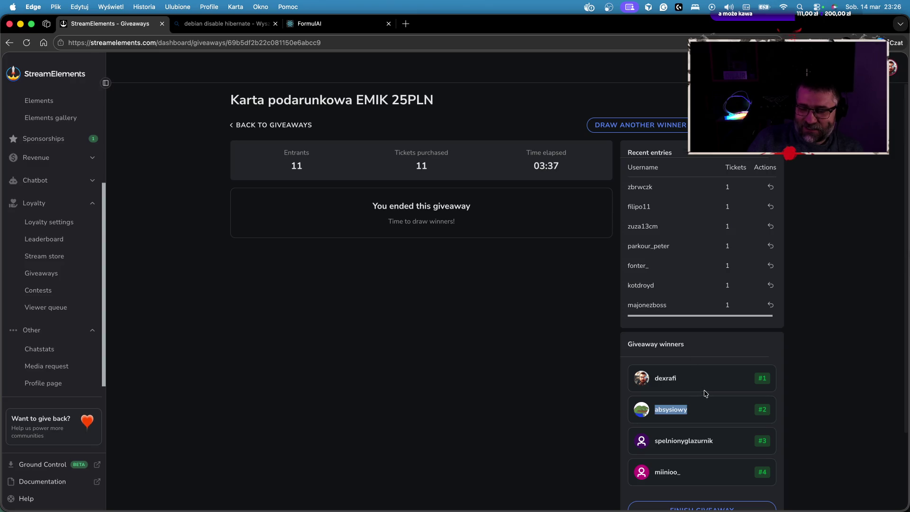
pyautogui.scroll(-2, 718, 402)
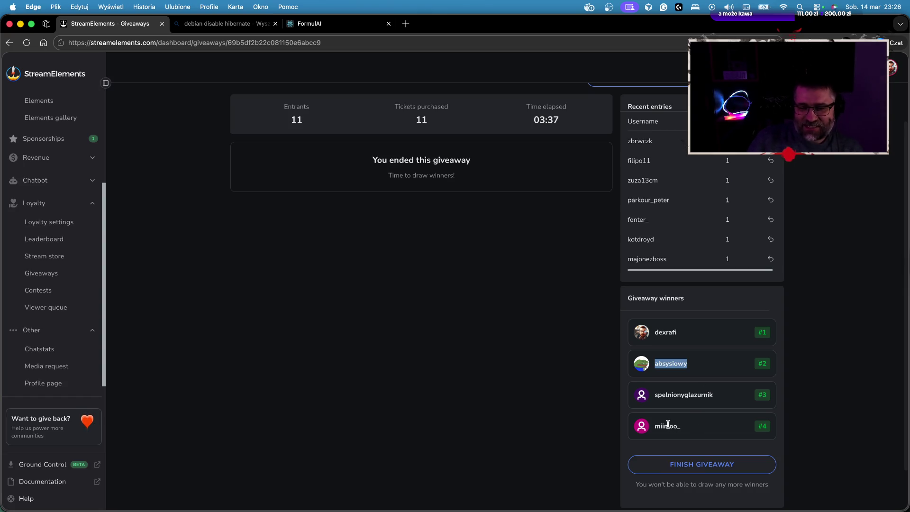
pyautogui.scroll(1, 666, 424)
pyautogui.scroll(-1, 682, 433)
# Finish the EMIK 25PLN giveaway and copy the second winner's username with Kopiuj.
pyautogui.click(701, 485)
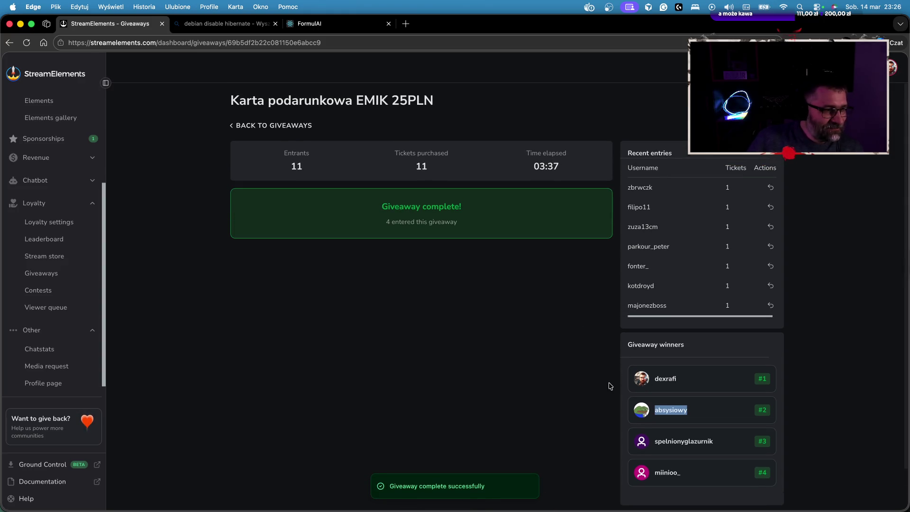
pyautogui.rightClick(679, 410)
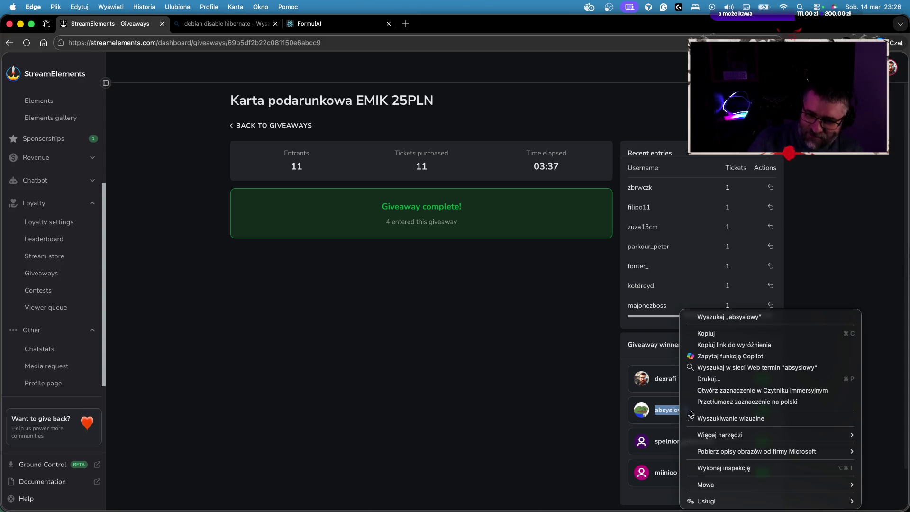
pyautogui.click(702, 335)
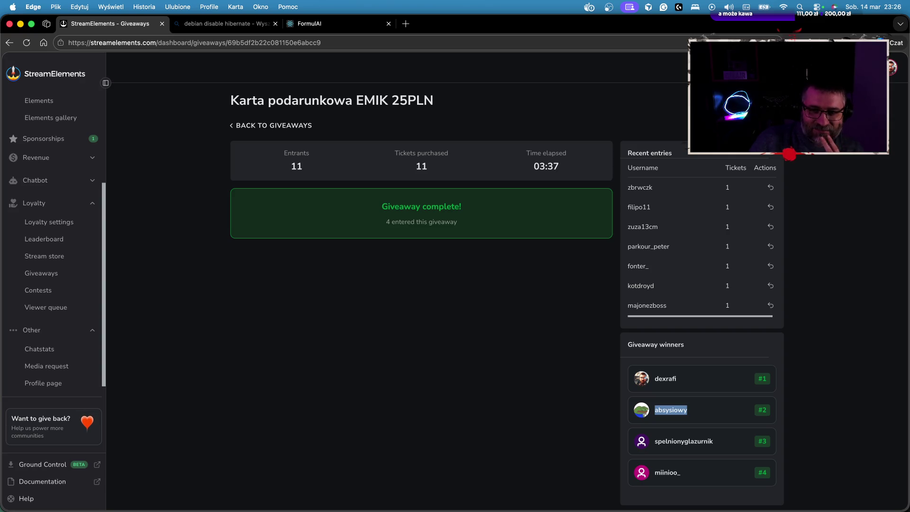
pyautogui.scroll(-1, 439, 127)
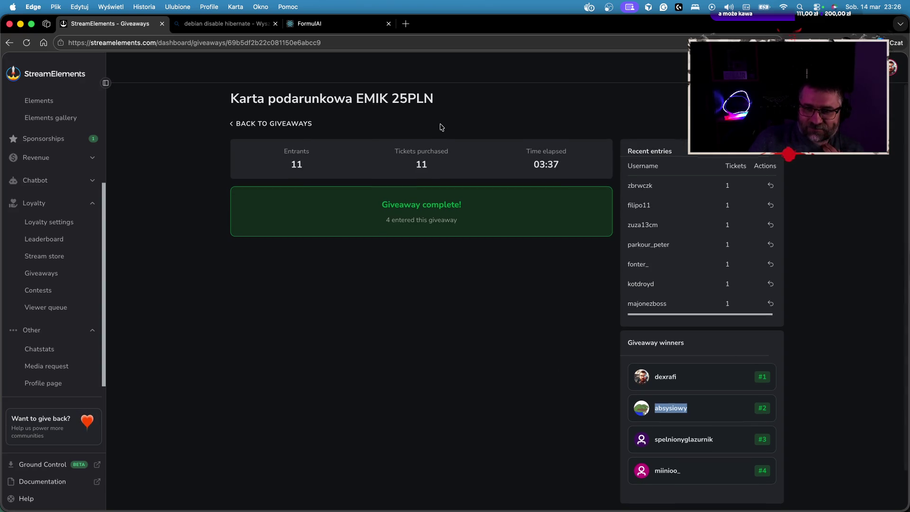
pyautogui.scroll(-3, 702, 245)
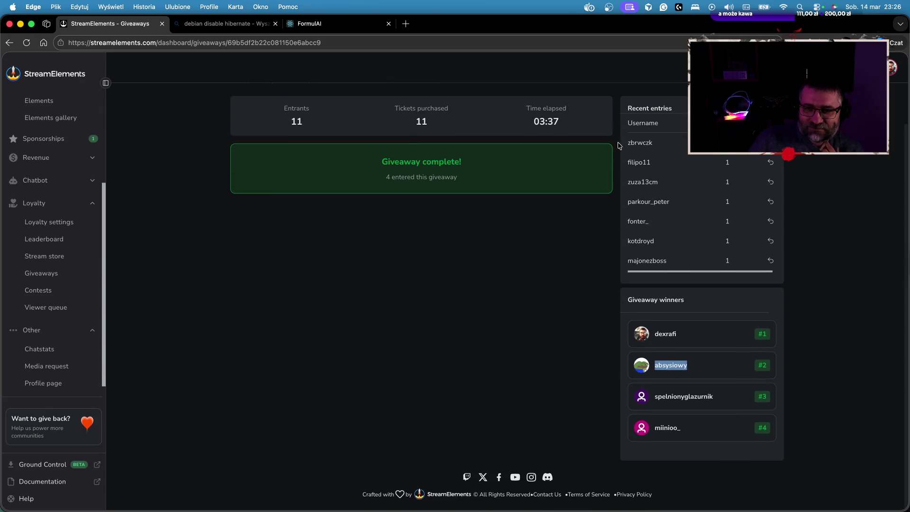
pyautogui.scroll(3, 619, 145)
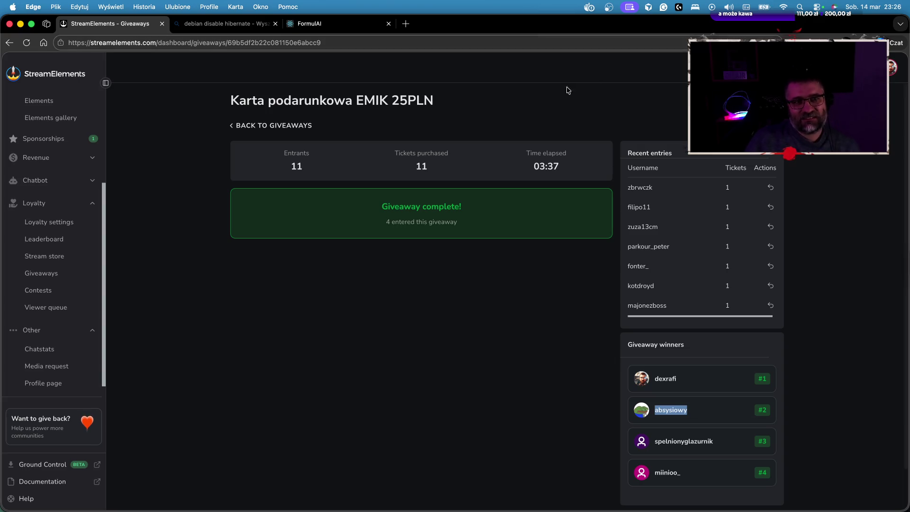
# Glance at the Bing search tab, return to the giveaway, then switch to Cursor.
pyautogui.click(235, 30)
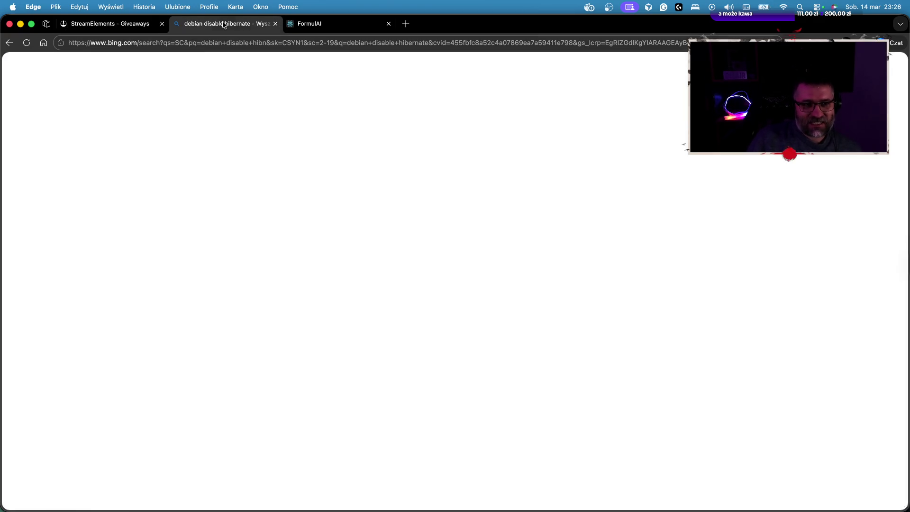
pyautogui.click(101, 24)
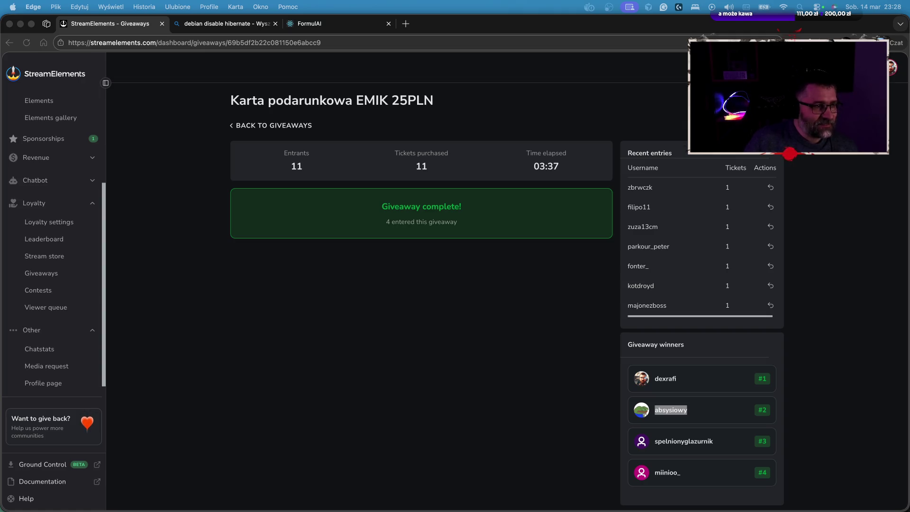
pyautogui.press('super+Tab')
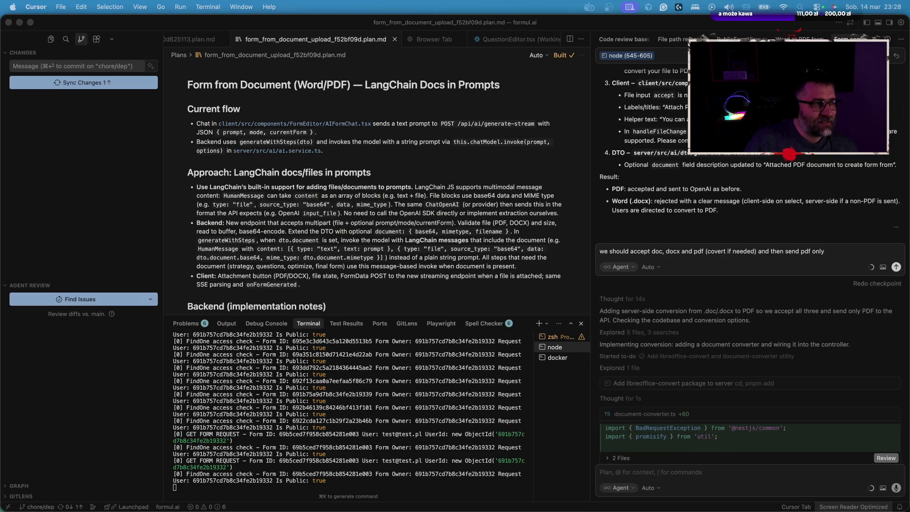